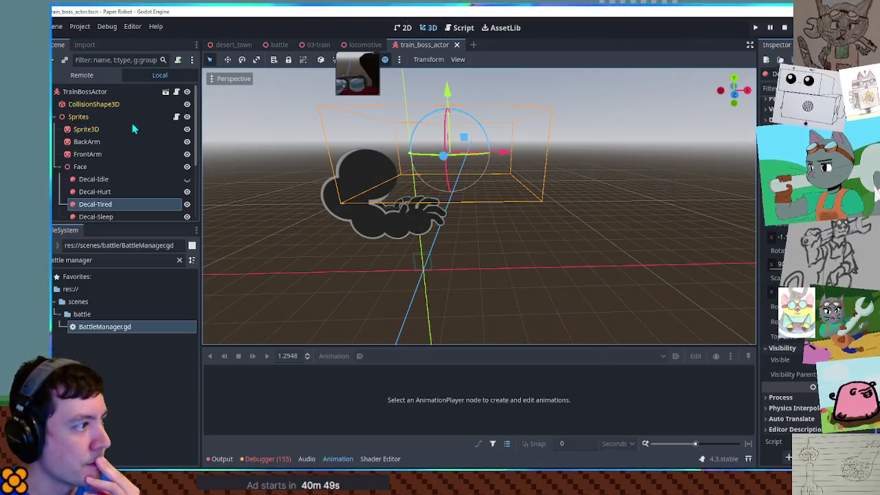
# Instance locomotive.tscn under TrainBossActor and check it from the top and front views
pyautogui.click(99, 93)
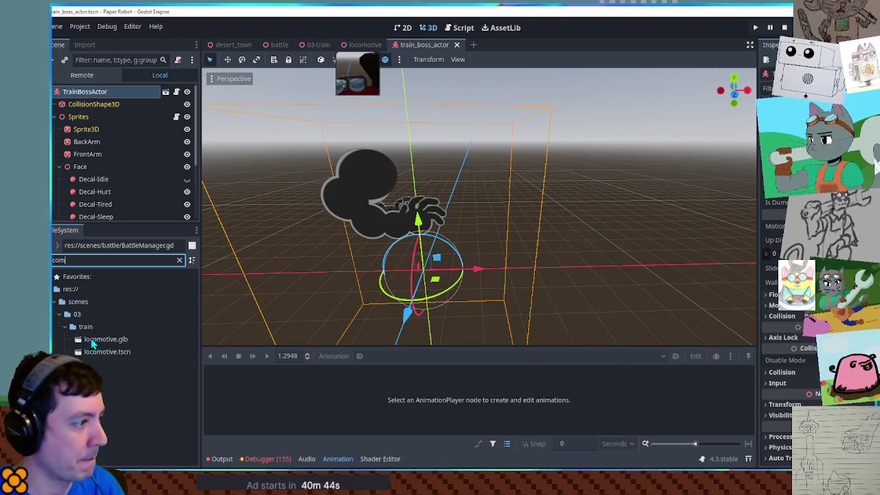
pyautogui.moveTo(101, 248); pyautogui.dragTo(84, 100)
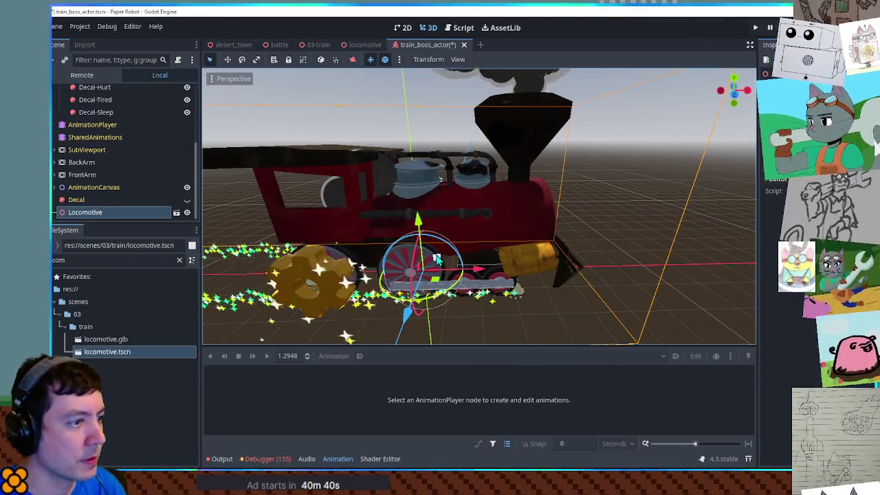
pyautogui.scroll(2, 435, 263)
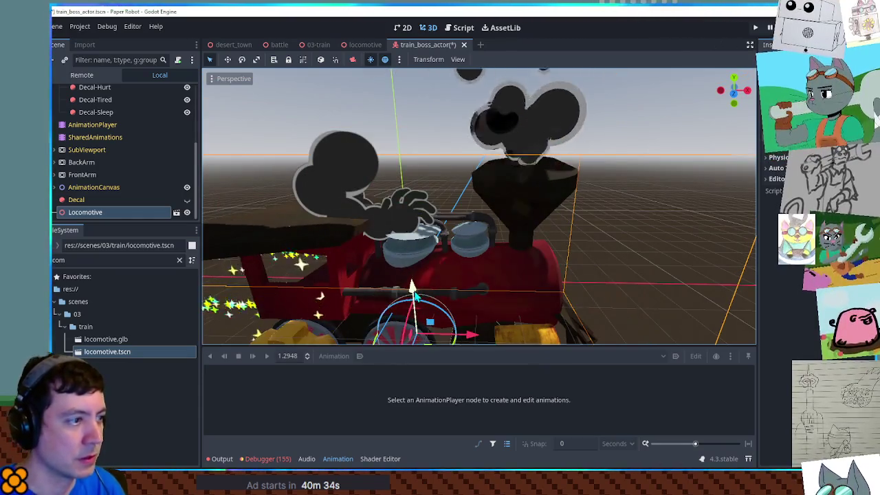
pyautogui.press('KP_7')
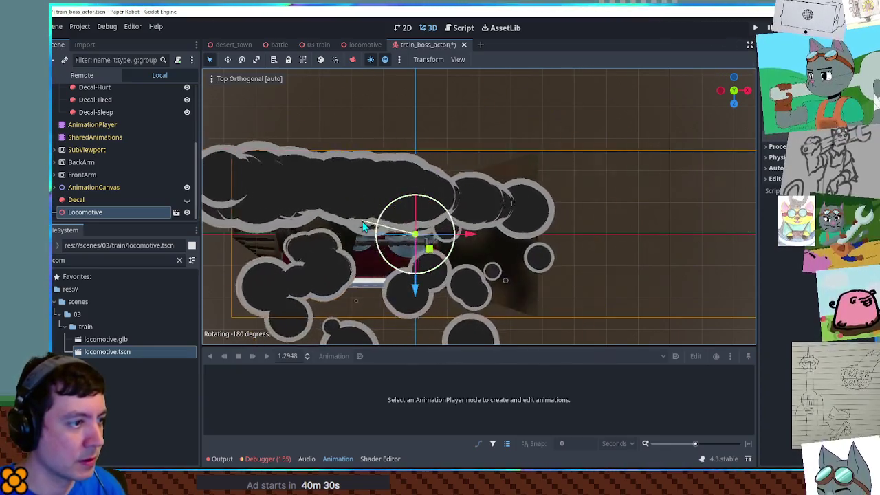
pyautogui.press('KP_1')
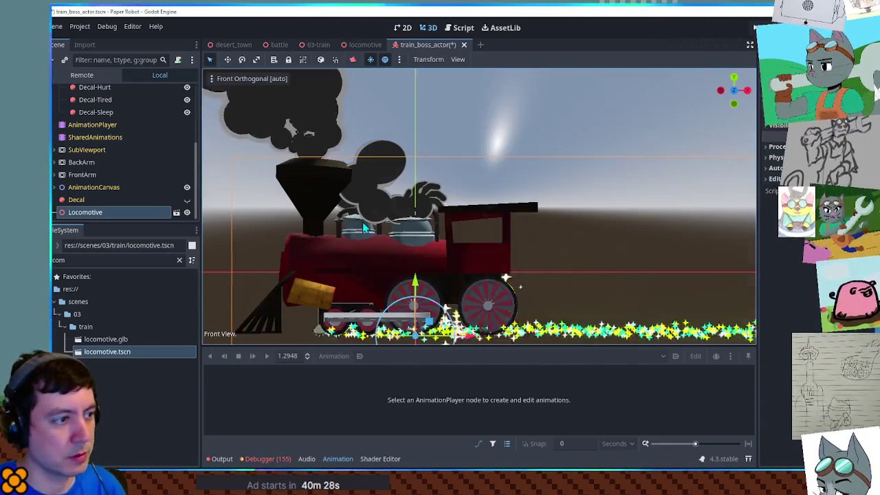
# Orbit around the locomotive, undo an accidental move, and select the Locomotive node
pyautogui.moveTo(404, 169)
pyautogui.mouseDown()
pyautogui.moveTo(253, 199)
pyautogui.moveTo(674, 196)
pyautogui.moveTo(338, 196)
pyautogui.moveTo(424, 198)
pyautogui.mouseUp()
pyautogui.moveTo(448, 298)
pyautogui.mouseDown()
pyautogui.moveTo(480, 335)
pyautogui.moveTo(507, 345)
pyautogui.mouseUp()
pyautogui.hotkey('ctrl', 'z')
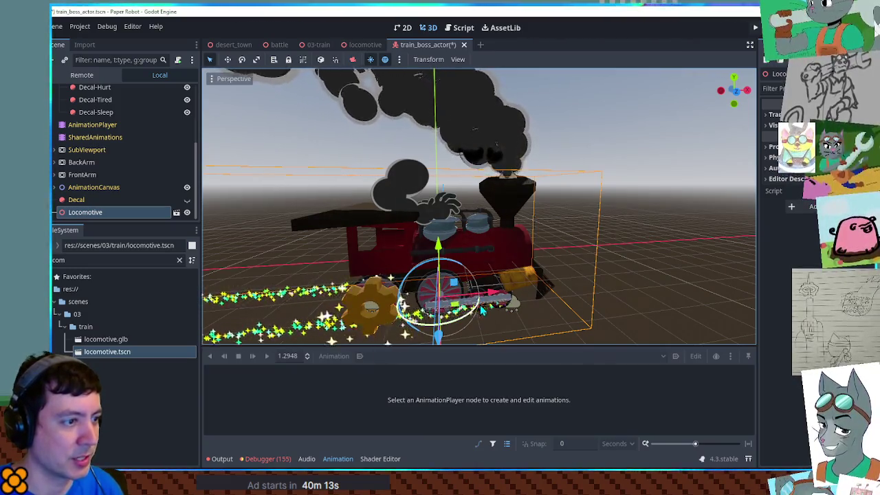
pyautogui.moveTo(476, 313)
pyautogui.mouseDown()
pyautogui.moveTo(510, 240)
pyautogui.moveTo(387, 231)
pyautogui.mouseUp()
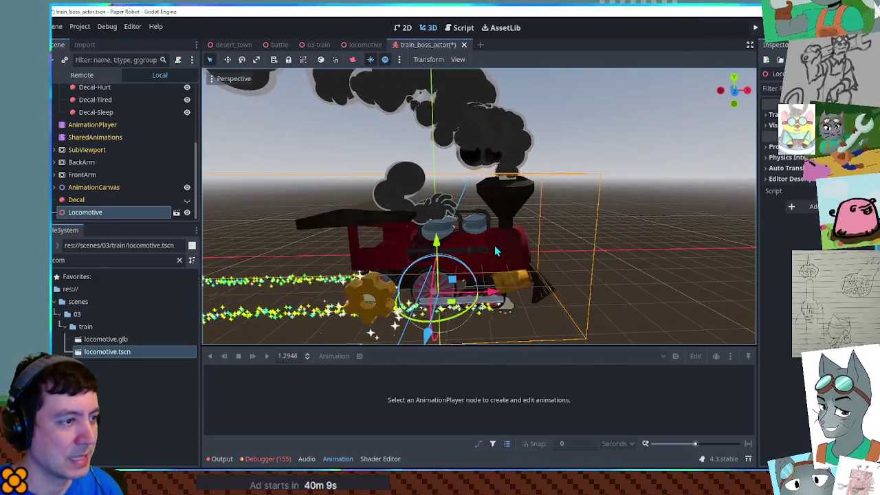
pyautogui.click(141, 214)
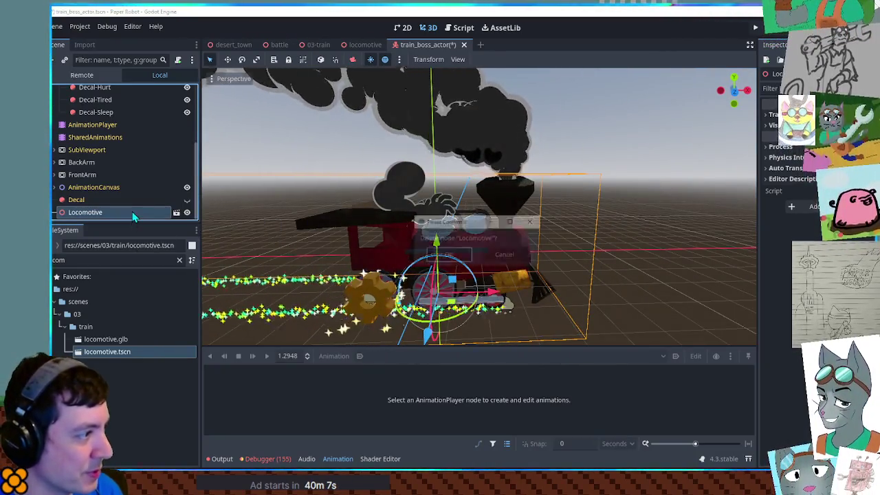
# Delete the Locomotive node from the boss actor and open the 03-train scene
pyautogui.press('Delete')
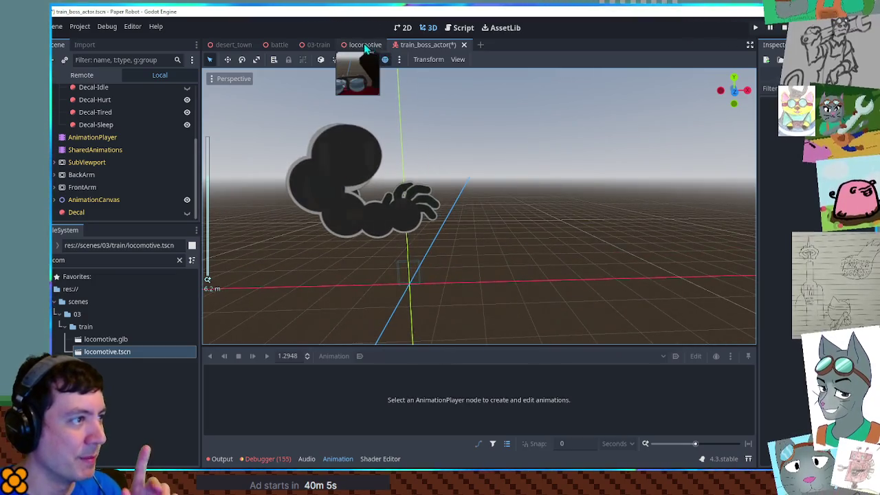
pyautogui.click(365, 44)
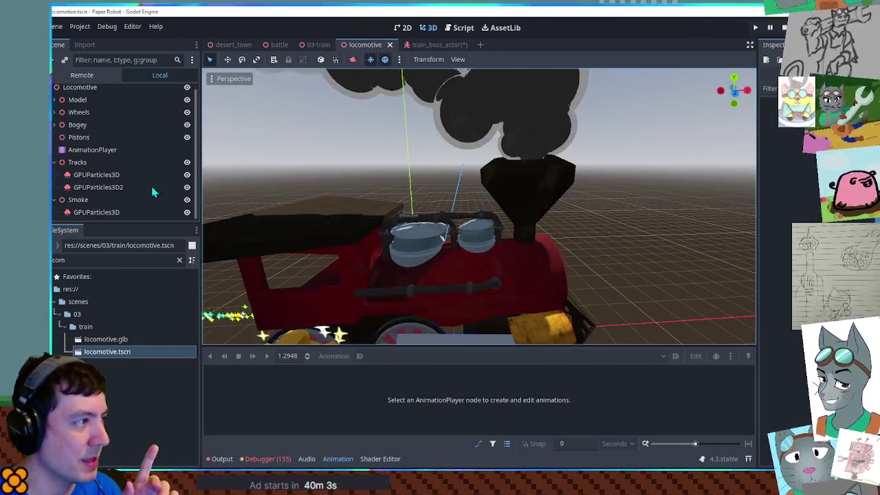
pyautogui.click(319, 45)
pyautogui.hotkey('ctrl', 'z')
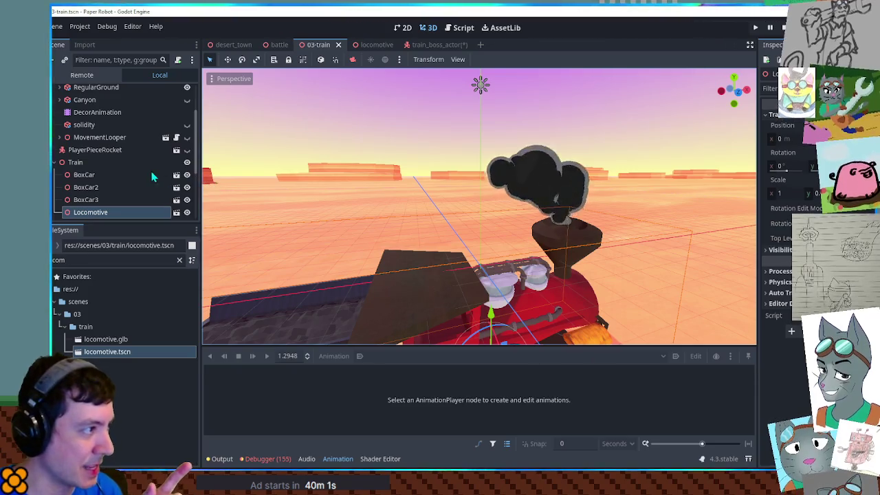
# Collapse Terrain and Train in 03-train, hide and remove SmokeAttractors, then return to the boss
pyautogui.scroll(2, 116, 175)
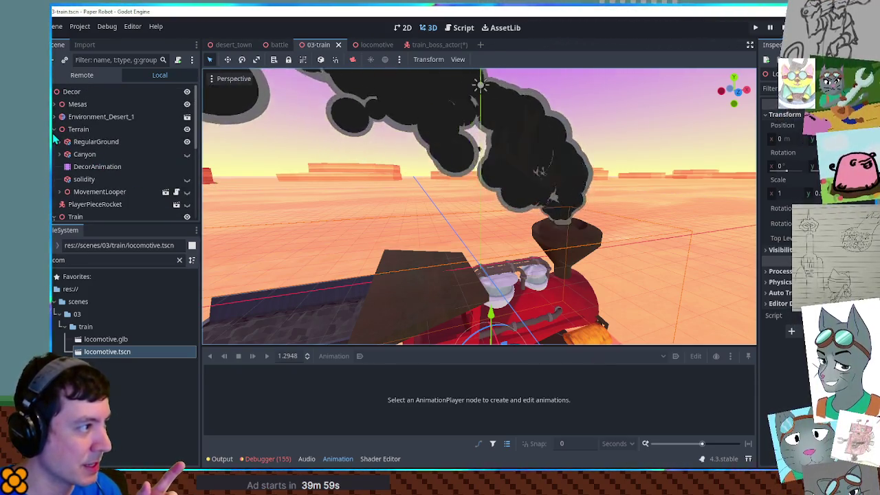
pyautogui.click(54, 130)
pyautogui.scroll(-2, 55, 136)
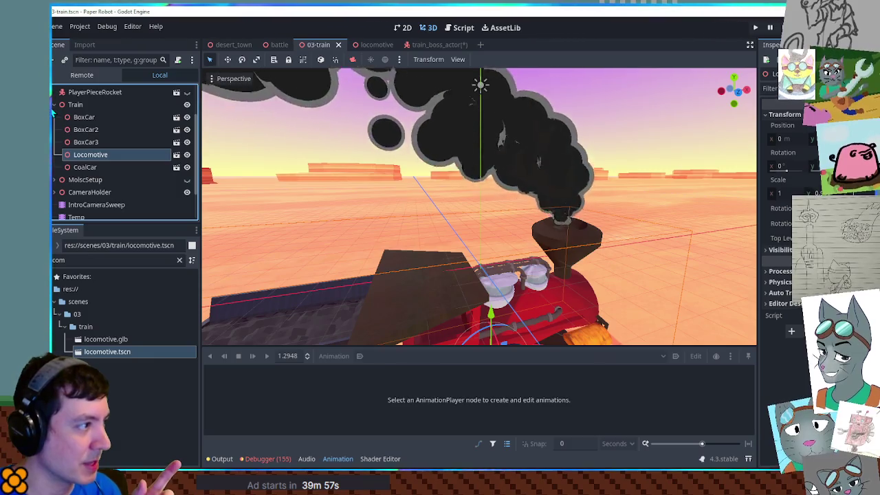
pyautogui.click(54, 105)
pyautogui.click(93, 187)
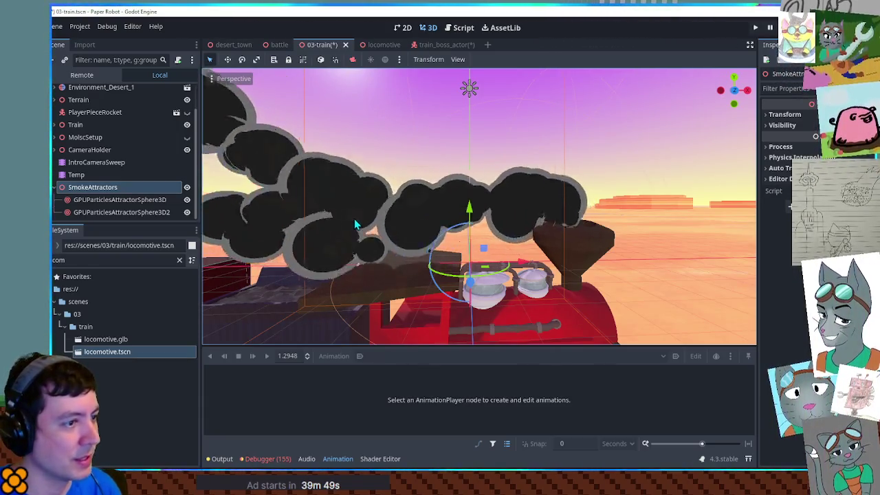
pyautogui.click(187, 187)
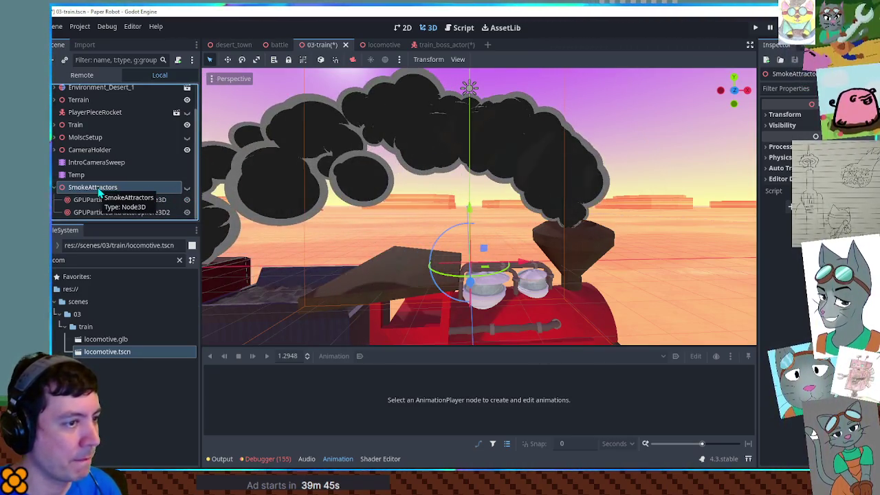
pyautogui.hotkey('ctrl', 'z')
pyautogui.hotkey('ctrl', 'z')
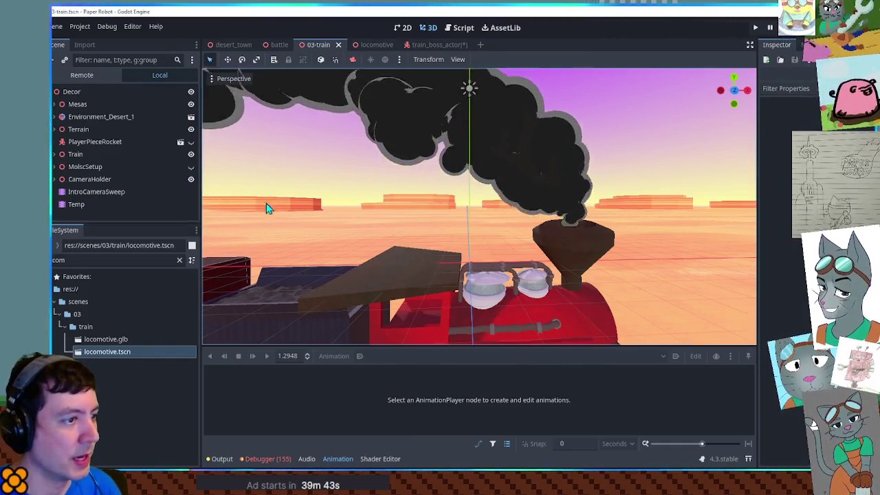
pyautogui.click(430, 45)
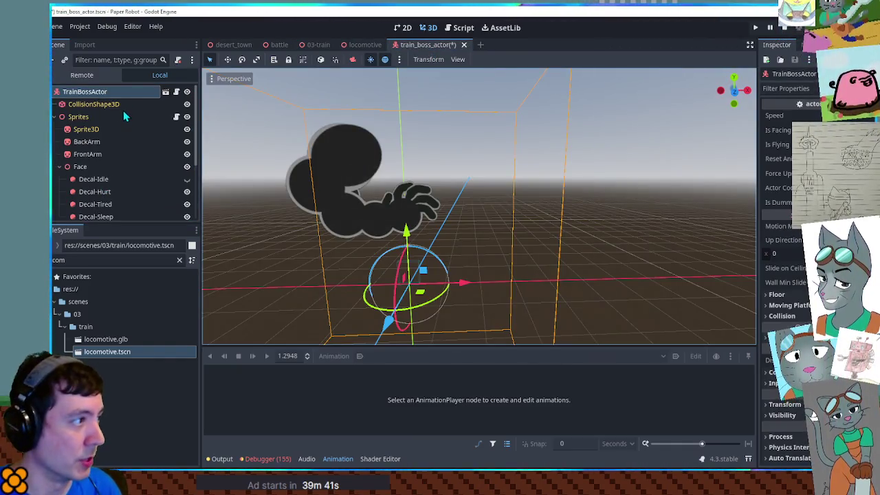
# Orbit slightly around the boss and run the Paper Robot project in debug mode
pyautogui.scroll(-4, 99, 138)
pyautogui.scroll(-5, 246, 188)
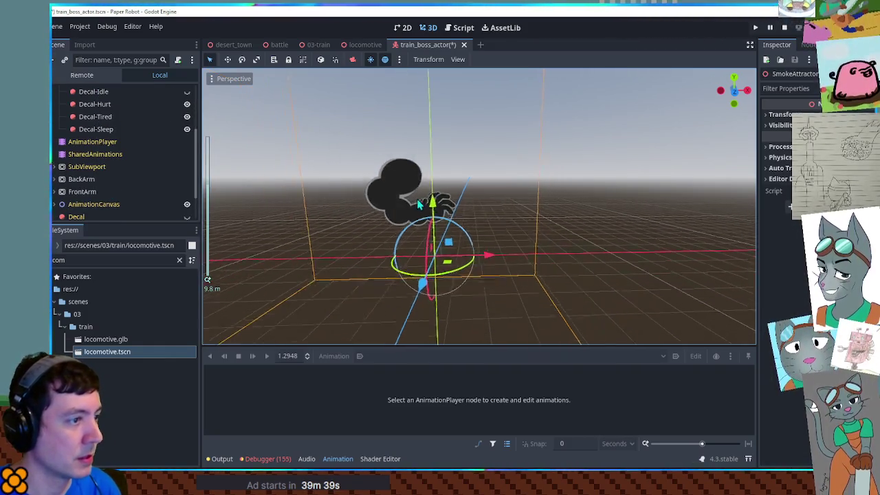
pyautogui.moveTo(432, 182); pyautogui.dragTo(436, 186)
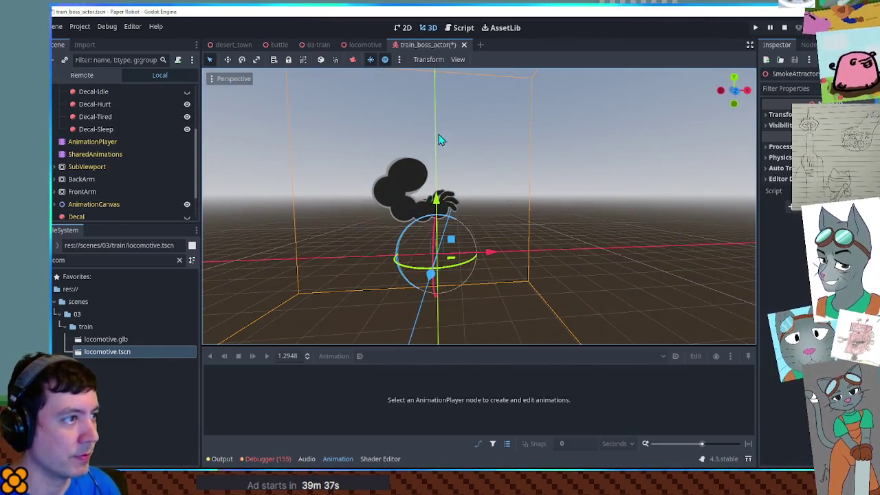
pyautogui.click(282, 47)
pyautogui.press('F6')
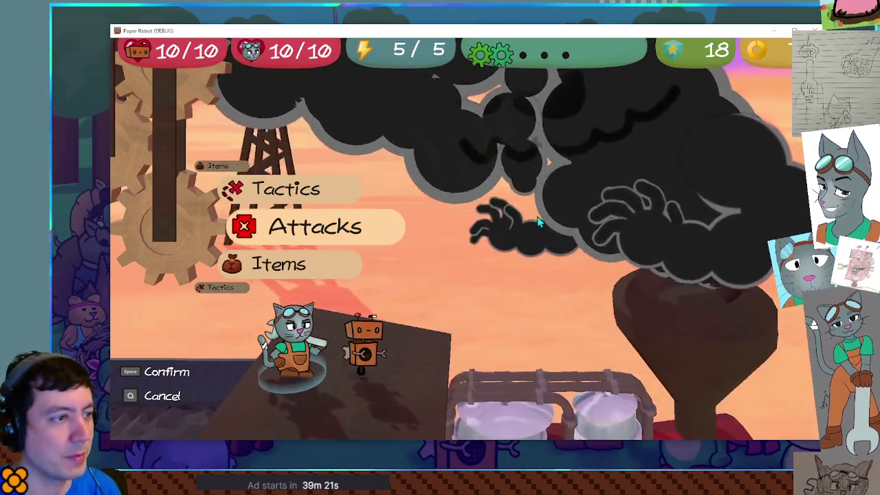
# Open the Battle Setup overlay with the grave key and start the test battle
pyautogui.press('`')
pyautogui.click(316, 264)
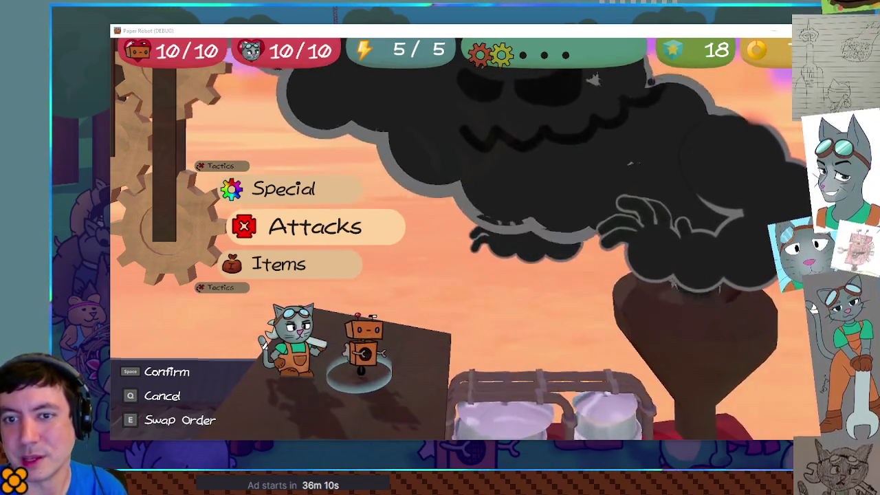
# Bring trainBoss4 in Krita to the front, maximize it, shrink the brush to 68 px and reposition the view
pyautogui.hotkey('alt', 'Tab')
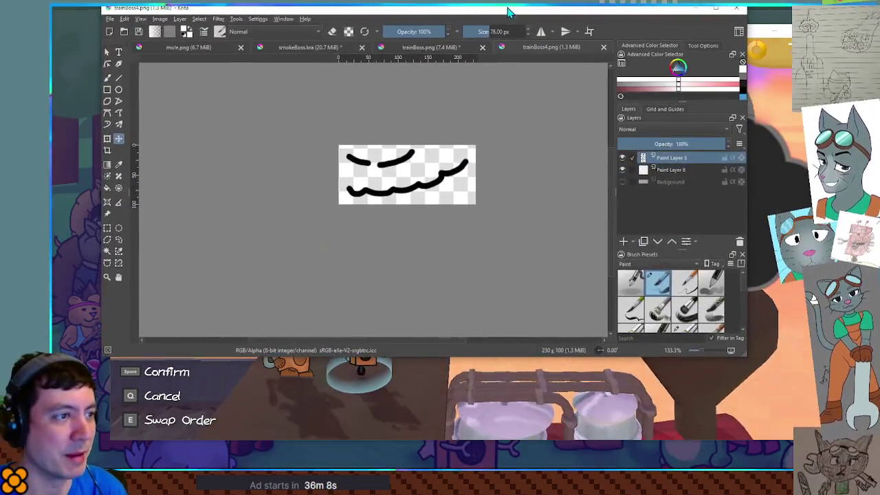
pyautogui.doubleClick(508, 12)
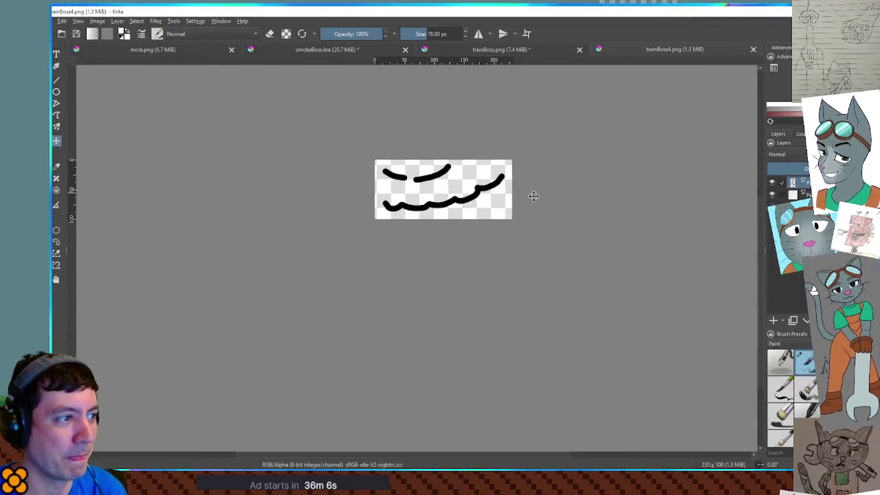
pyautogui.scroll(6, 534, 196)
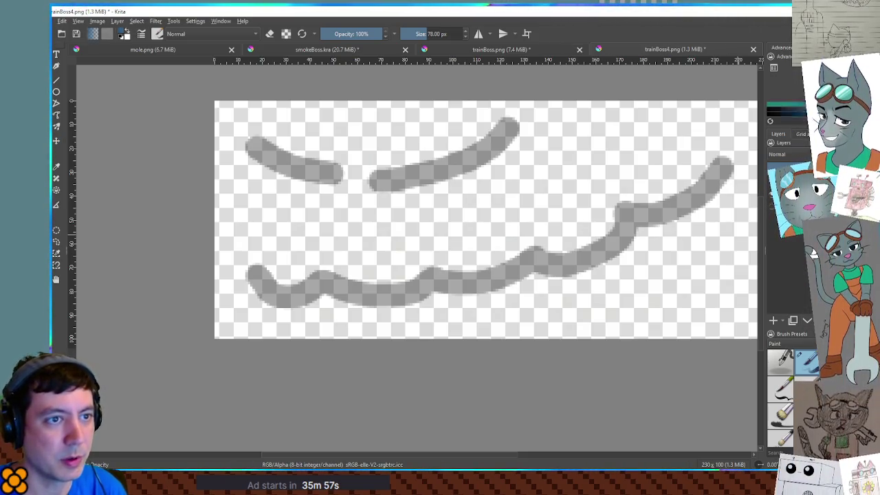
pyautogui.press('[')
pyautogui.press('[')
pyautogui.press('[')
pyautogui.press('[')
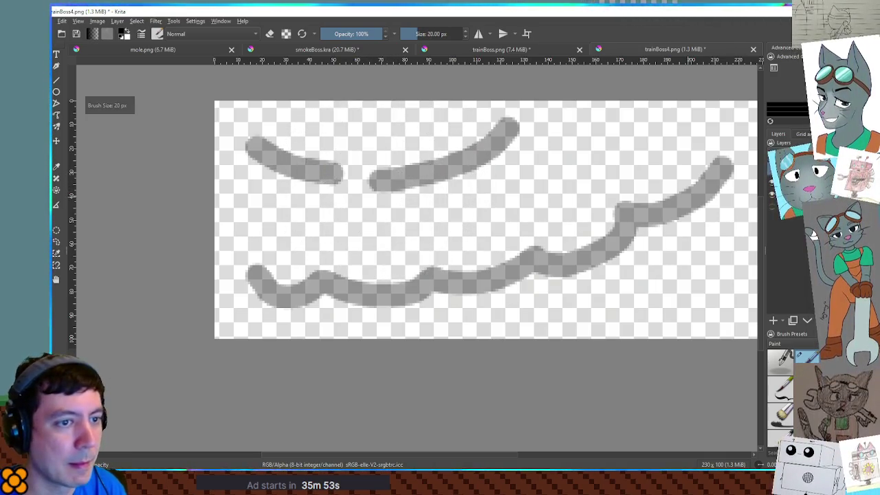
pyautogui.scroll(3, 485, 220)
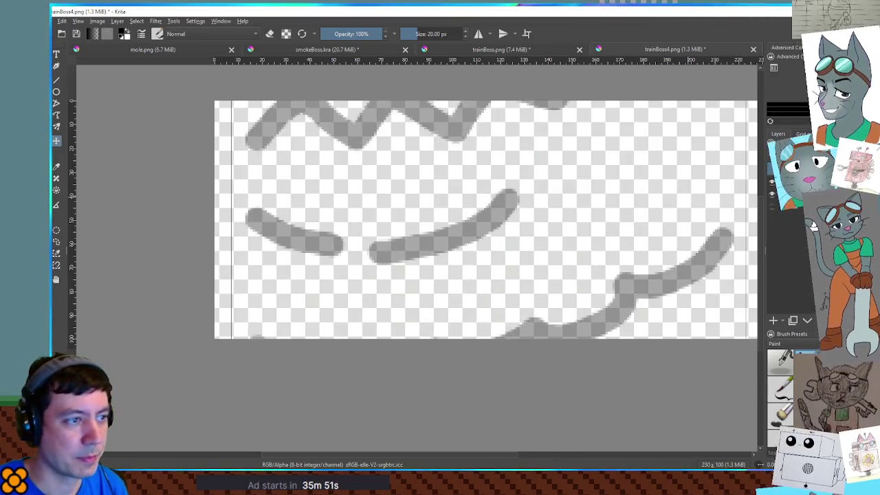
pyautogui.scroll(8, 485, 220)
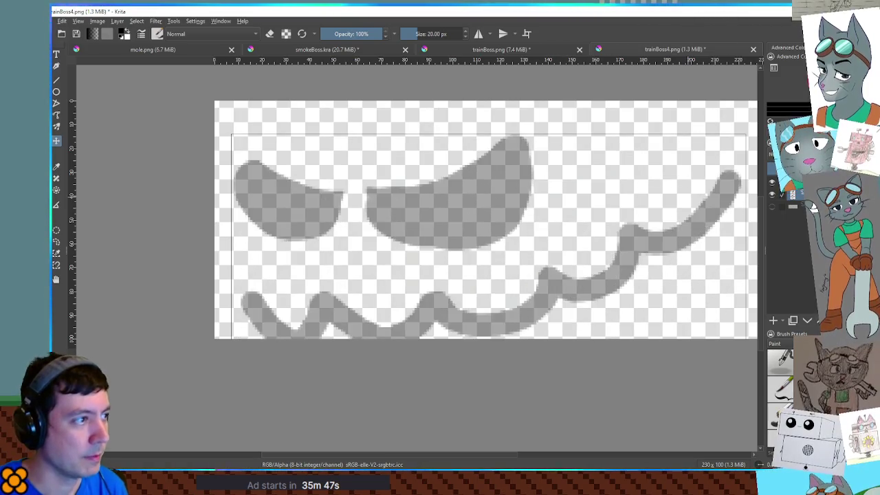
pyautogui.moveTo(572, 275); pyautogui.dragTo(572, 251)
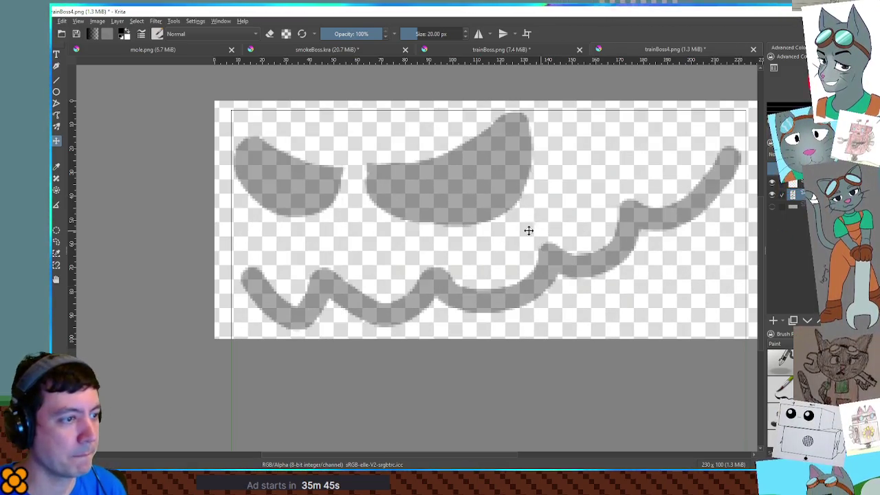
# Brush over the gaps in the grey zigzag mouth and sketch a stroke across the left eye
pyautogui.press('b')
pyautogui.moveTo(329, 295)
pyautogui.mouseDown()
pyautogui.moveTo(314, 283)
pyautogui.moveTo(354, 294)
pyautogui.mouseUp()
pyautogui.moveTo(285, 279)
pyautogui.mouseDown()
pyautogui.moveTo(420, 291)
pyautogui.moveTo(350, 275)
pyautogui.moveTo(372, 285)
pyautogui.mouseUp()
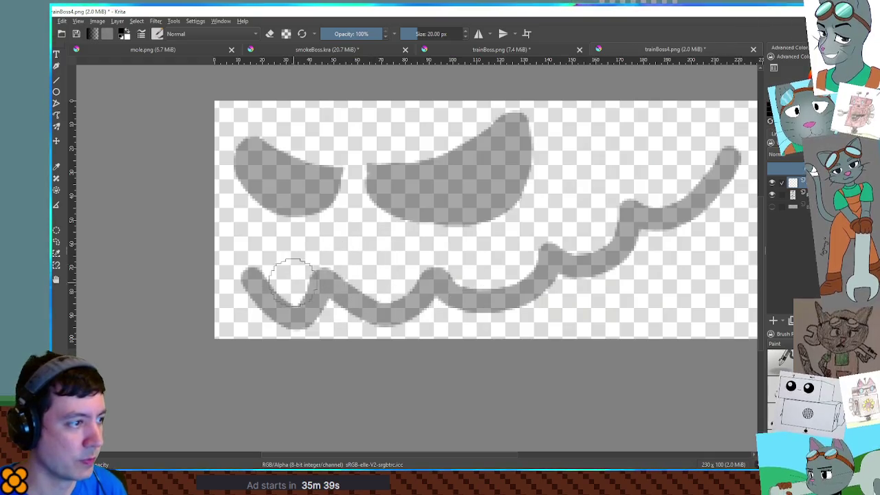
pyautogui.moveTo(276, 260)
pyautogui.mouseDown()
pyautogui.moveTo(354, 289)
pyautogui.moveTo(282, 309)
pyautogui.mouseUp()
pyautogui.moveTo(318, 286)
pyautogui.mouseDown()
pyautogui.moveTo(373, 281)
pyautogui.moveTo(306, 278)
pyautogui.moveTo(350, 291)
pyautogui.moveTo(340, 294)
pyautogui.moveTo(359, 287)
pyautogui.moveTo(380, 297)
pyautogui.moveTo(388, 280)
pyautogui.moveTo(443, 282)
pyautogui.moveTo(434, 285)
pyautogui.mouseUp()
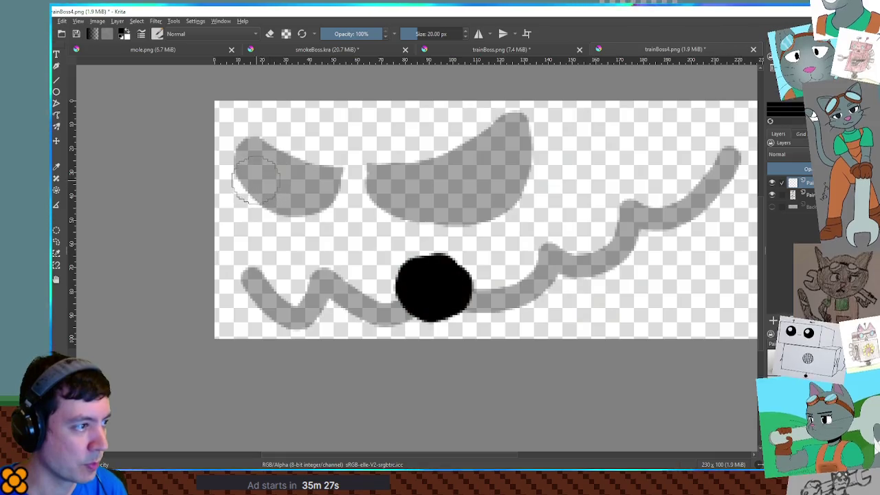
pyautogui.moveTo(256, 173)
pyautogui.mouseDown()
pyautogui.moveTo(323, 173)
pyautogui.moveTo(302, 192)
pyautogui.mouseUp()
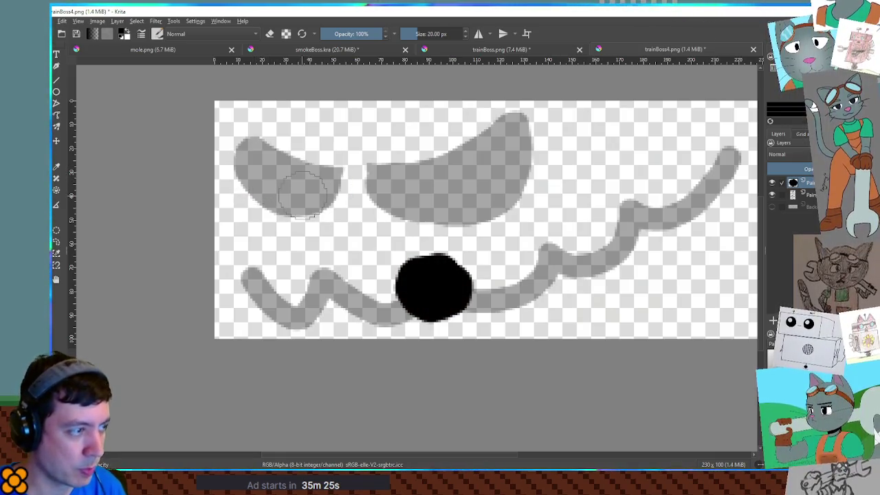
# With a smaller brush, ink the left eye's edge and the right eye's upper slant and underside
pyautogui.press('[')
pyautogui.moveTo(252, 150)
pyautogui.mouseDown()
pyautogui.moveTo(325, 175)
pyautogui.moveTo(314, 191)
pyautogui.moveTo(251, 200)
pyautogui.mouseUp()
pyautogui.moveTo(512, 120)
pyautogui.mouseDown()
pyautogui.moveTo(484, 141)
pyautogui.moveTo(404, 165)
pyautogui.mouseUp()
pyautogui.hotkey('ctrl', 'z')
pyautogui.moveTo(514, 122)
pyautogui.mouseDown()
pyautogui.moveTo(471, 153)
pyautogui.moveTo(368, 180)
pyautogui.moveTo(416, 176)
pyautogui.moveTo(498, 143)
pyautogui.mouseUp()
pyautogui.hotkey('ctrl', 'z')
pyautogui.hotkey('ctrl', 'z')
pyautogui.moveTo(368, 176)
pyautogui.mouseDown()
pyautogui.moveTo(447, 155)
pyautogui.moveTo(507, 123)
pyautogui.mouseUp()
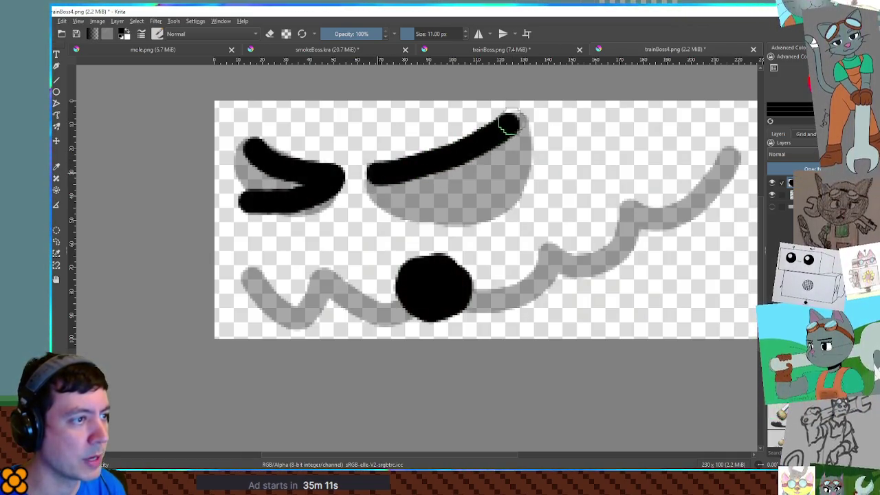
pyautogui.hotkey('ctrl', 'z')
pyautogui.moveTo(374, 175)
pyautogui.mouseDown()
pyautogui.moveTo(435, 169)
pyautogui.moveTo(510, 124)
pyautogui.mouseUp()
pyautogui.moveTo(376, 178)
pyautogui.mouseDown()
pyautogui.moveTo(401, 204)
pyautogui.moveTo(478, 208)
pyautogui.mouseUp()
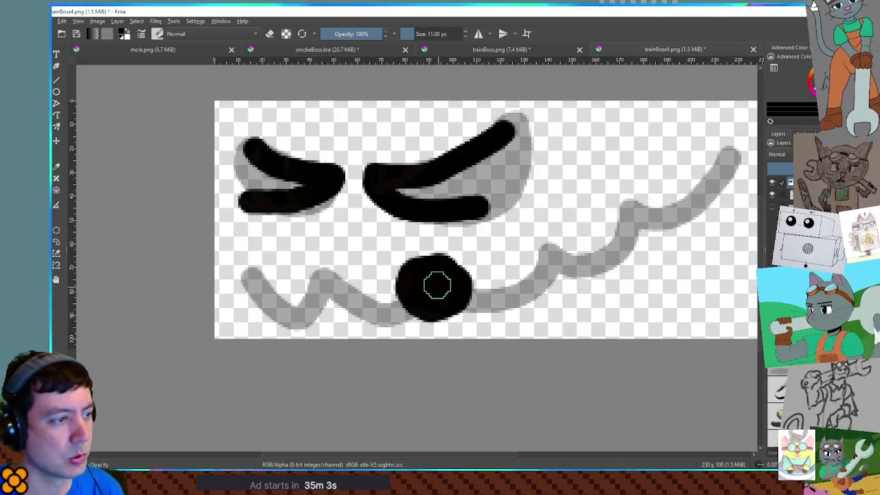
# Try widening and extending the black mouth, undoing each attempt
pyautogui.moveTo(426, 271)
pyautogui.mouseDown()
pyautogui.moveTo(378, 283)
pyautogui.moveTo(387, 301)
pyautogui.moveTo(425, 311)
pyautogui.mouseUp()
pyautogui.hotkey('ctrl', 'z')
pyautogui.moveTo(436, 268); pyautogui.dragTo(534, 255)
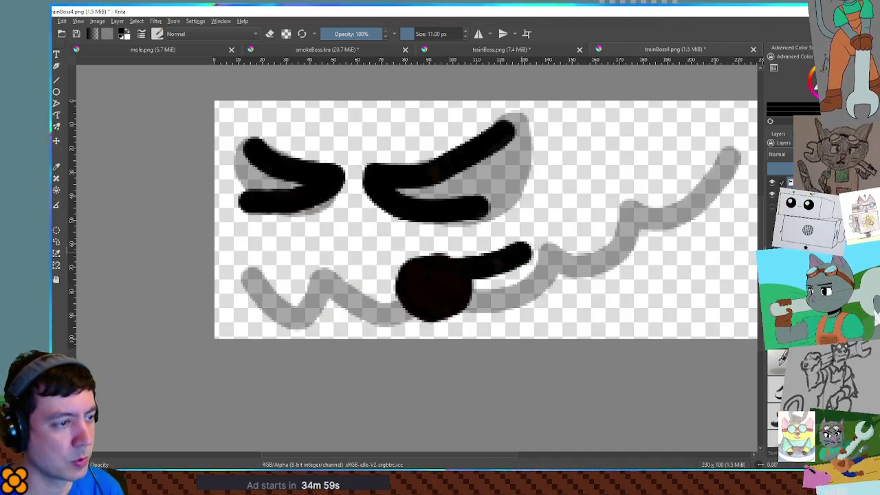
pyautogui.hotkey('ctrl', 'z')
pyautogui.moveTo(456, 300)
pyautogui.mouseDown()
pyautogui.moveTo(510, 271)
pyautogui.moveTo(449, 282)
pyautogui.mouseUp()
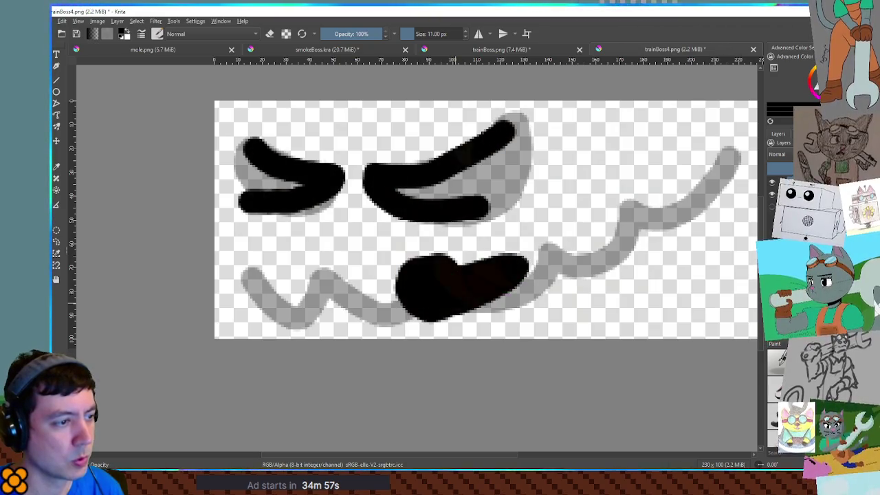
pyautogui.hotkey('ctrl', 'z')
pyautogui.scroll(-4, 416, 283)
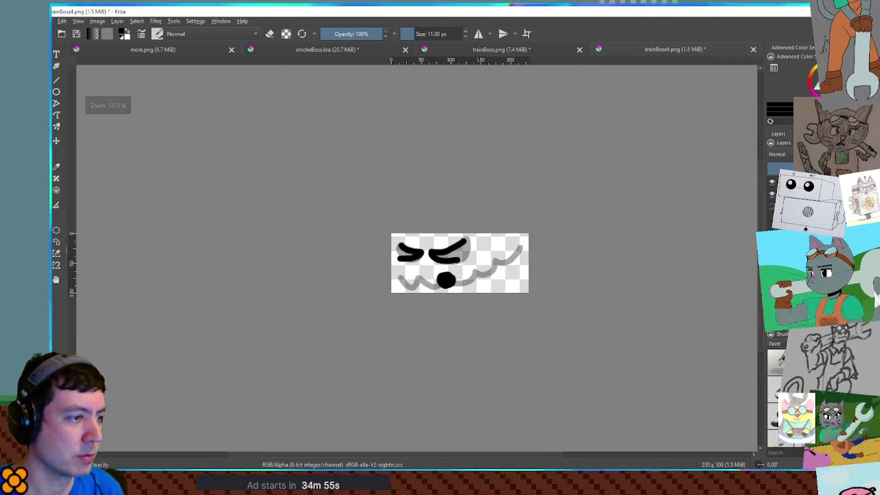
pyautogui.scroll(6, 430, 297)
pyautogui.scroll(4, 417, 261)
# Try curved strokes beside the mouth, briefly hiding the grey sketch to check, then undo them
pyautogui.moveTo(522, 193)
pyautogui.mouseDown()
pyautogui.moveTo(527, 206)
pyautogui.moveTo(489, 309)
pyautogui.mouseUp()
pyautogui.hotkey('ctrl', 'z')
pyautogui.moveTo(479, 205)
pyautogui.mouseDown()
pyautogui.moveTo(519, 247)
pyautogui.moveTo(502, 295)
pyautogui.moveTo(455, 309)
pyautogui.mouseUp()
pyautogui.scroll(-5, 284, 265)
pyautogui.scroll(3, 443, 218)
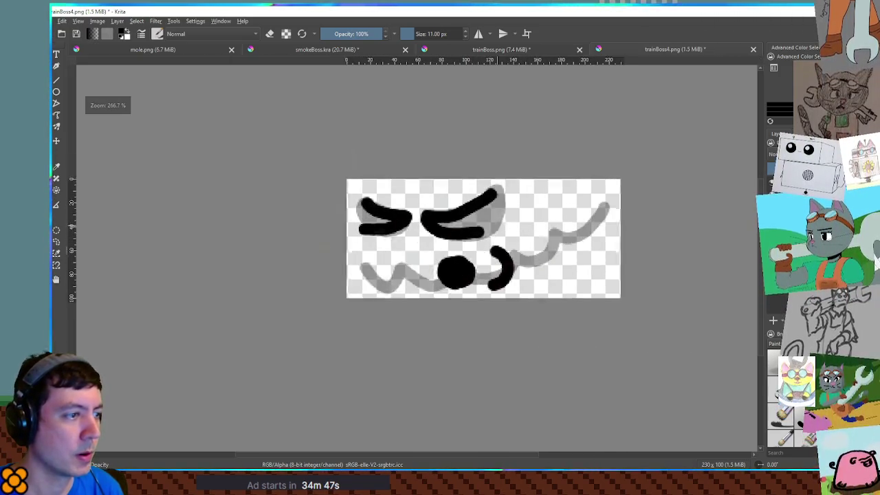
pyautogui.hotkey('shift', 'Delete')
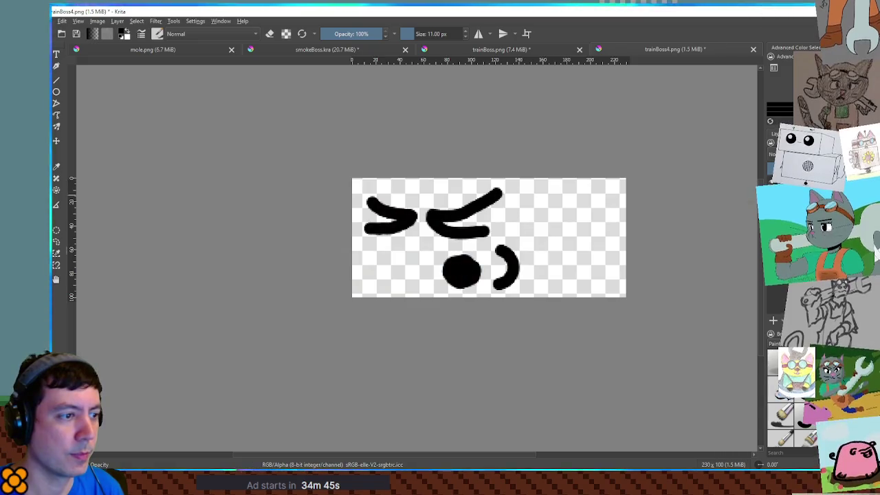
pyautogui.hotkey('ctrl', 'z')
pyautogui.scroll(4, 522, 255)
pyautogui.hotkey('ctrl', 'z')
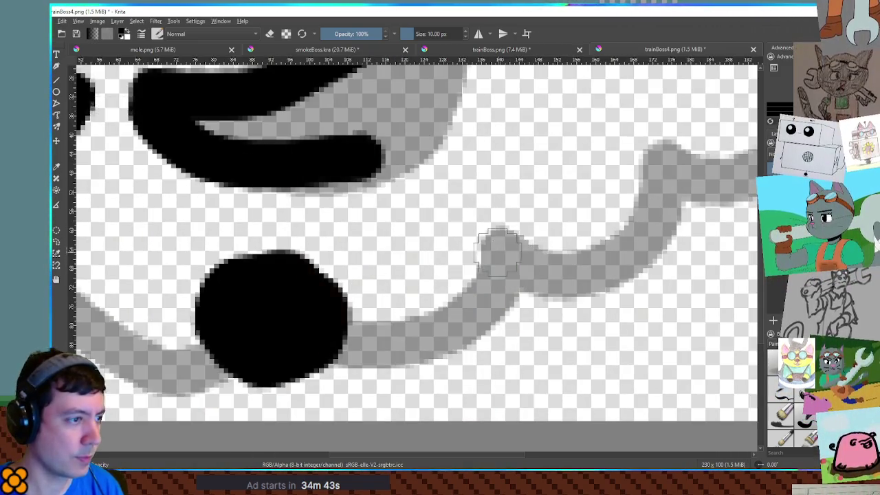
# With a smaller brush, draw a thin curve right of the mouth and discard a matching left one
pyautogui.press('[')
pyautogui.moveTo(414, 230)
pyautogui.mouseDown()
pyautogui.moveTo(454, 320)
pyautogui.moveTo(428, 380)
pyautogui.mouseUp()
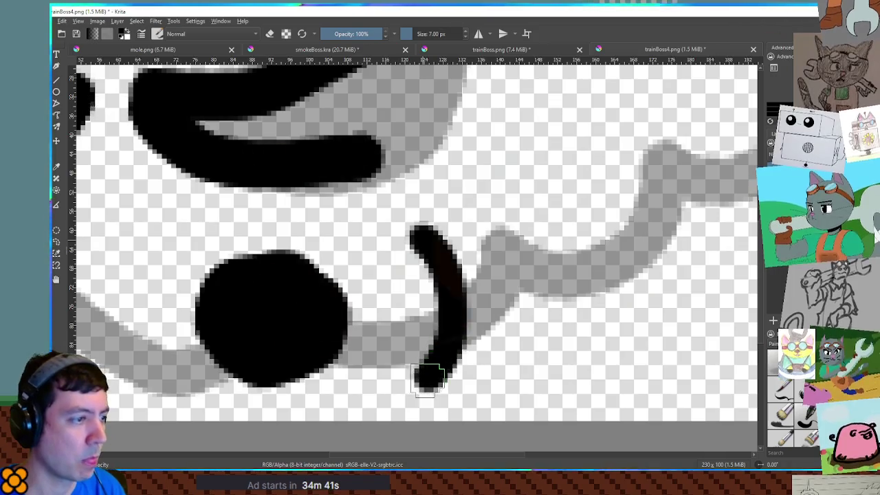
pyautogui.scroll(-5, 220, 270)
pyautogui.moveTo(196, 268)
pyautogui.mouseDown()
pyautogui.moveTo(184, 293)
pyautogui.moveTo(199, 303)
pyautogui.mouseUp()
pyautogui.hotkey('ctrl', 'z')
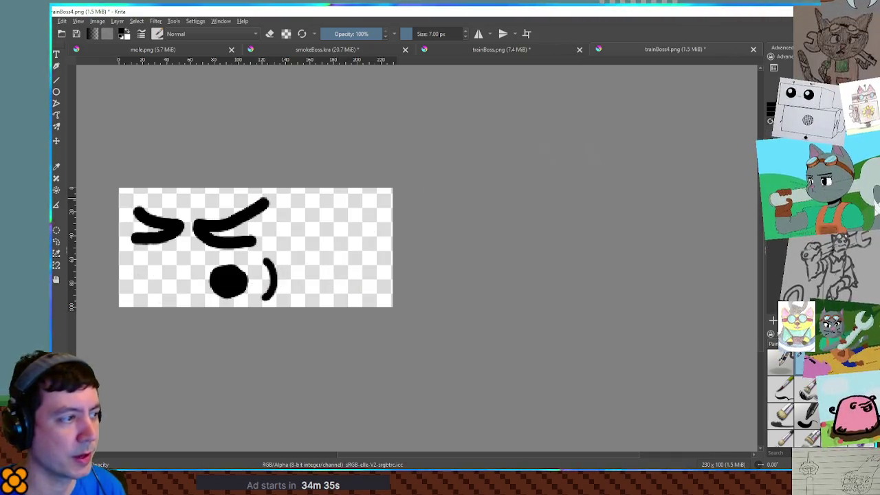
# Glance at the smoke boss in the running game, then return to the face drawing in Krita
pyautogui.hotkey('alt', 'Tab')
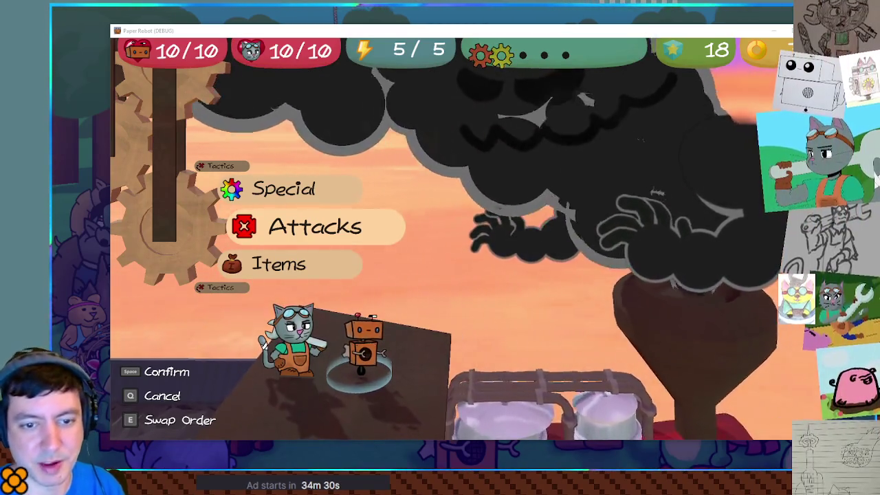
pyautogui.hotkey('alt', 'Tab')
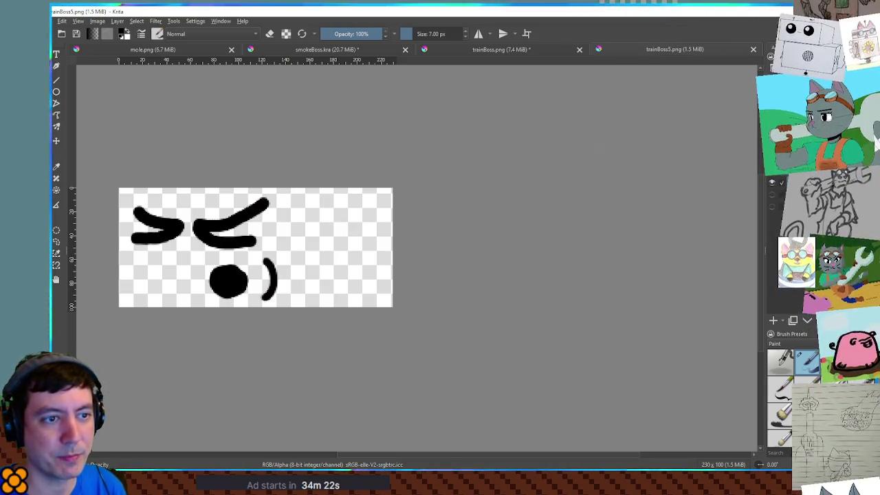
# Fade the old face layer and paint round ring eyes on the left and right
pyautogui.click(771, 321)
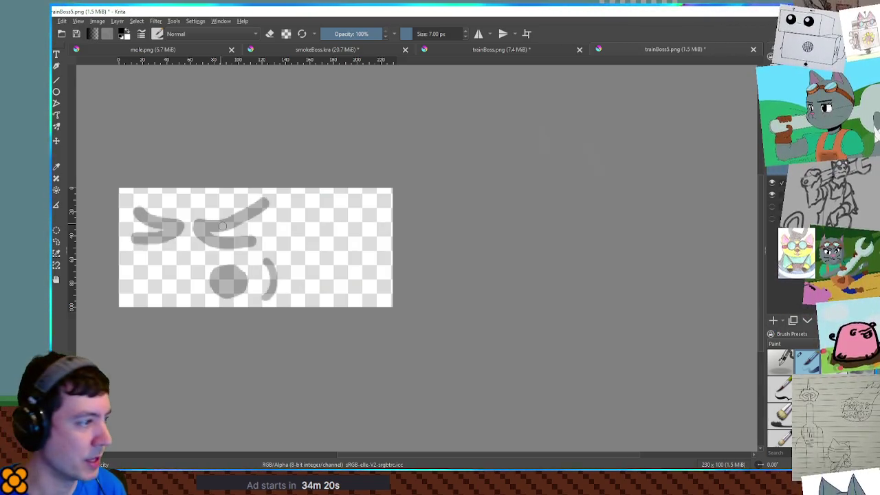
pyautogui.scroll(3, 198, 246)
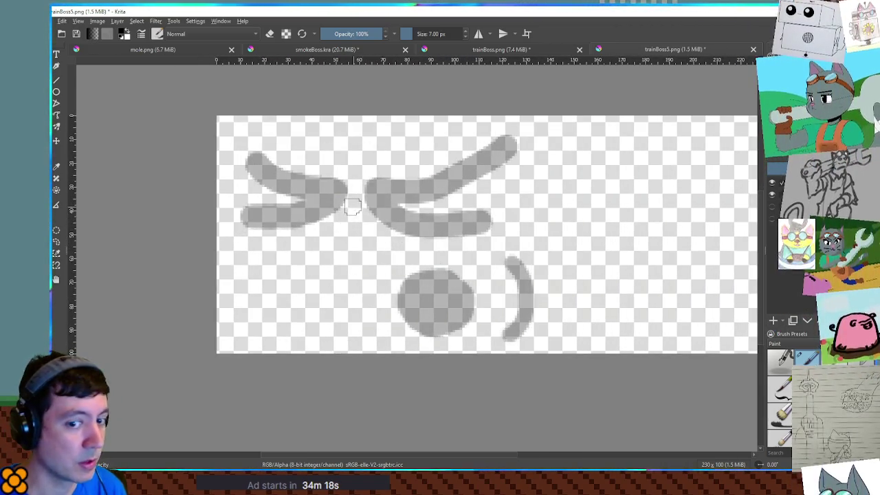
pyautogui.press(']')
pyautogui.press(']')
pyautogui.press(']')
pyautogui.press(']')
pyautogui.press(']')
pyautogui.moveTo(313, 164)
pyautogui.mouseDown()
pyautogui.moveTo(292, 157)
pyautogui.moveTo(275, 212)
pyautogui.moveTo(323, 191)
pyautogui.moveTo(310, 171)
pyautogui.moveTo(323, 196)
pyautogui.mouseUp()
pyautogui.hotkey('ctrl', 'z')
pyautogui.moveTo(276, 205); pyautogui.dragTo(328, 199)
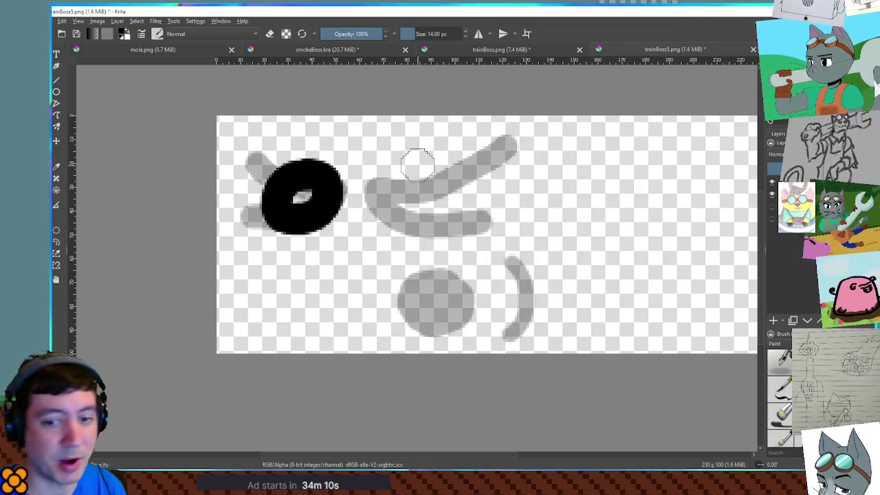
pyautogui.moveTo(413, 159)
pyautogui.mouseDown()
pyautogui.moveTo(388, 201)
pyautogui.moveTo(429, 219)
pyautogui.moveTo(462, 180)
pyautogui.mouseUp()
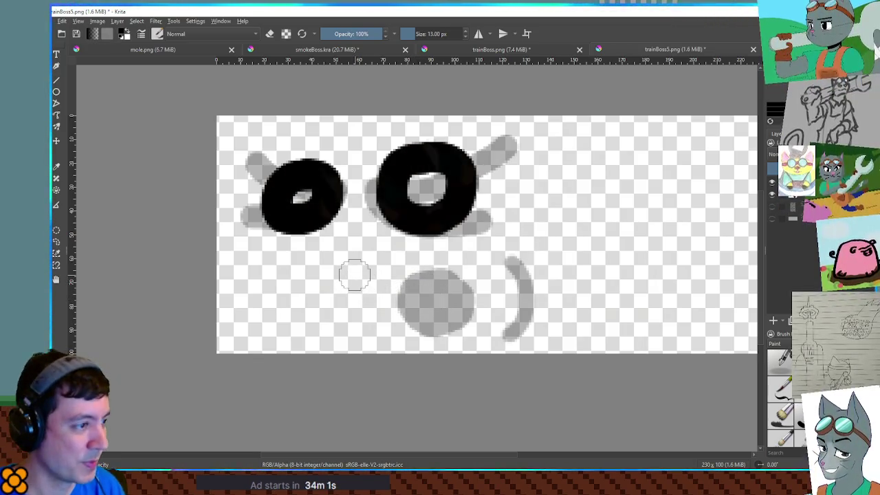
# With a smaller brush, settle on a horizontal mouth stroke after discarding vertical side strokes
pyautogui.press('[')
pyautogui.moveTo(351, 261); pyautogui.dragTo(356, 333)
pyautogui.moveTo(512, 259)
pyautogui.mouseDown()
pyautogui.moveTo(501, 298)
pyautogui.moveTo(507, 326)
pyautogui.mouseUp()
pyautogui.hotkey('ctrl', 'z')
pyautogui.moveTo(483, 241); pyautogui.dragTo(490, 315)
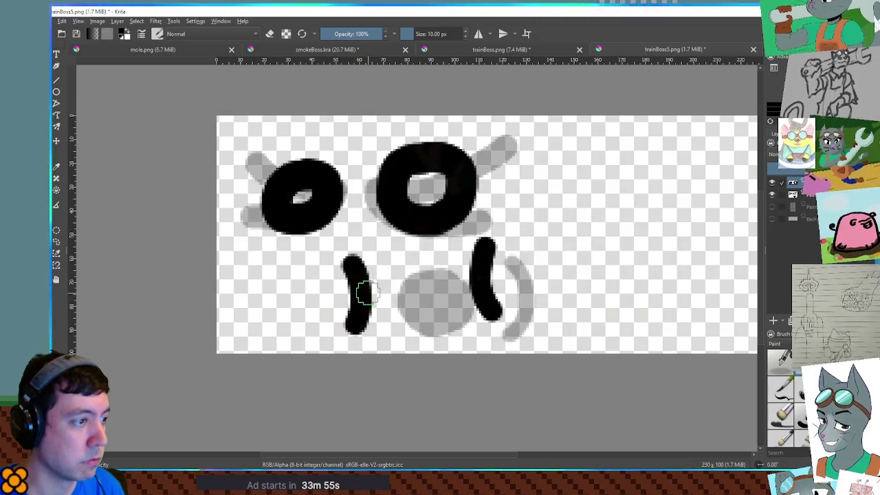
pyautogui.hotkey('ctrl', 'z')
pyautogui.hotkey('ctrl', 'z')
pyautogui.moveTo(375, 293); pyautogui.dragTo(457, 288)
pyautogui.hotkey('ctrl', 'z')
pyautogui.moveTo(397, 292); pyautogui.dragTo(467, 282)
# Paint a curve down from below the right eye to the mouth and hide the guide face layer
pyautogui.moveTo(479, 244)
pyautogui.mouseDown()
pyautogui.moveTo(468, 277)
pyautogui.moveTo(476, 309)
pyautogui.mouseUp()
pyautogui.hotkey('ctrl', 'z')
pyautogui.moveTo(491, 228)
pyautogui.mouseDown()
pyautogui.moveTo(459, 278)
pyautogui.moveTo(479, 330)
pyautogui.mouseUp()
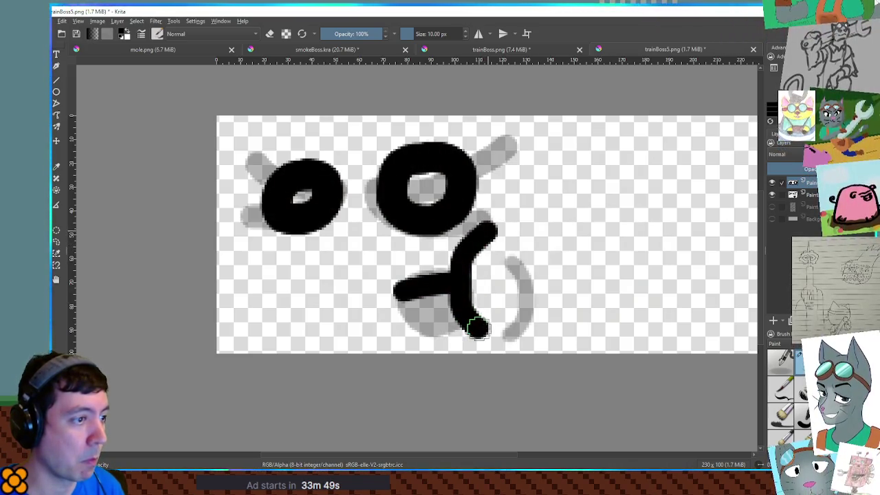
pyautogui.hotkey('ctrl', 'z')
pyautogui.moveTo(492, 228)
pyautogui.mouseDown()
pyautogui.moveTo(475, 265)
pyautogui.moveTo(478, 312)
pyautogui.moveTo(496, 322)
pyautogui.mouseUp()
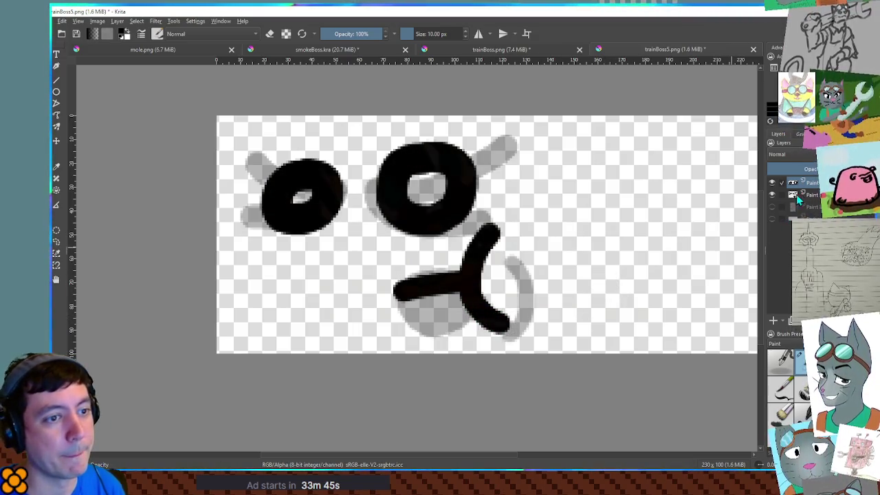
pyautogui.click(771, 195)
pyautogui.scroll(-5, 592, 222)
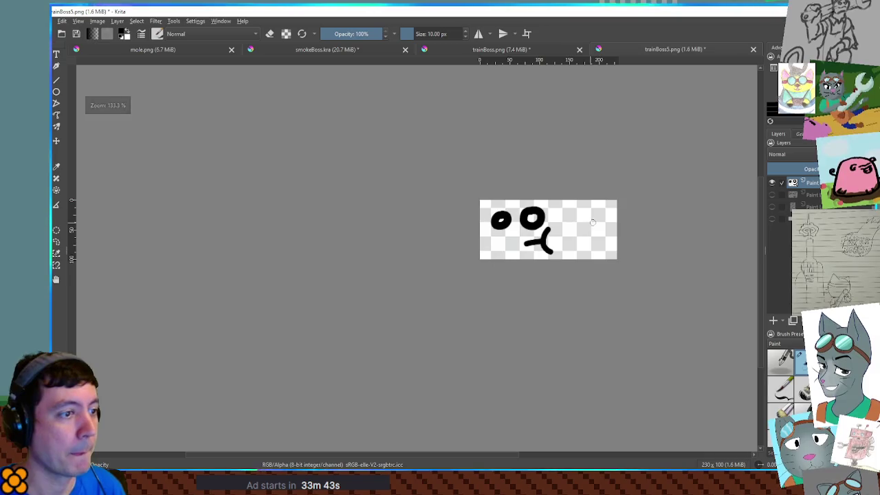
# View the new face on the boss in the running debug battle, then close the game with F8
pyautogui.hotkey('alt', 'Tab')
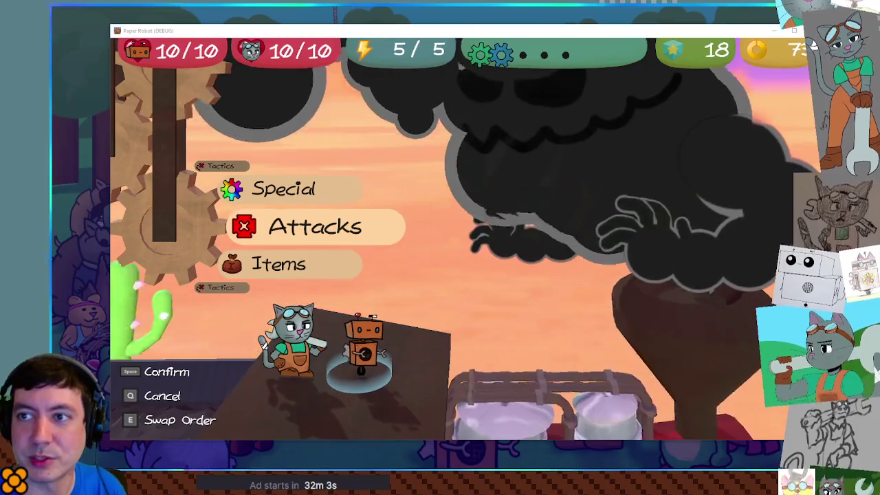
pyautogui.press('F8')
# Duplicate Decal-Sleep as Decal-Inhale, give it the trainBoss5.png texture, and save the scene
pyautogui.click(428, 27)
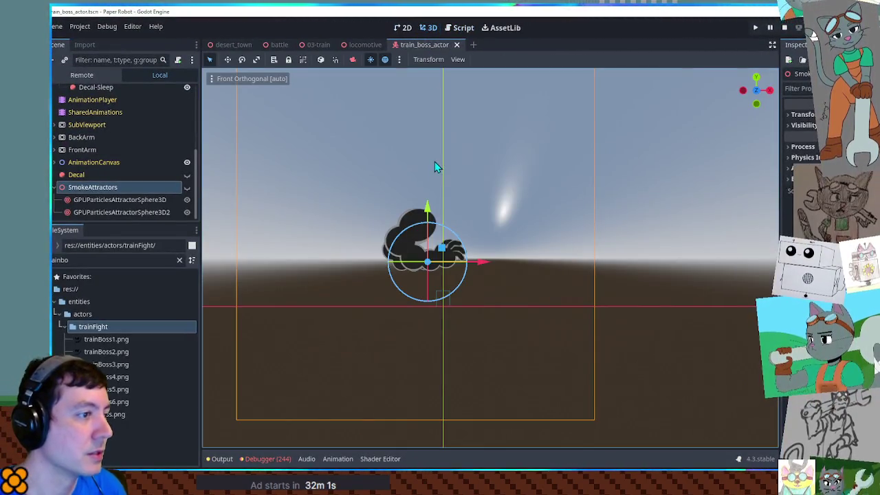
pyautogui.scroll(5, 122, 156)
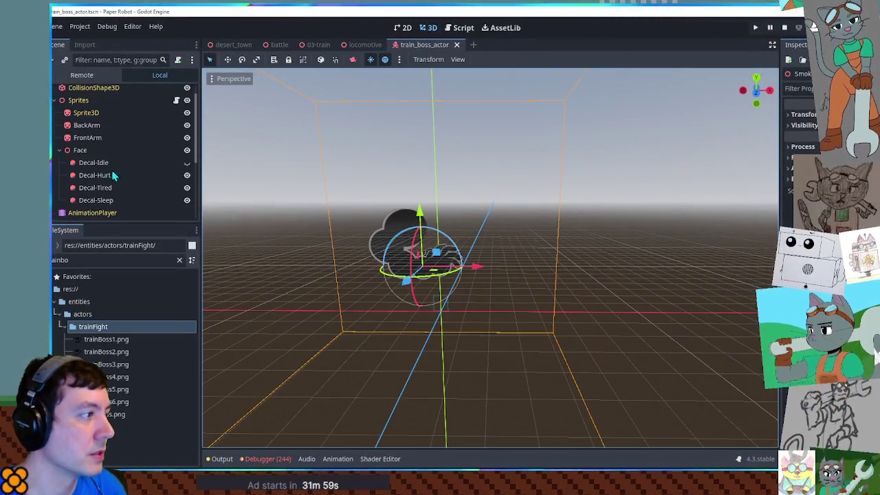
pyautogui.click(103, 200)
pyautogui.hotkey('ctrl', 'd')
pyautogui.doubleClick(127, 212)
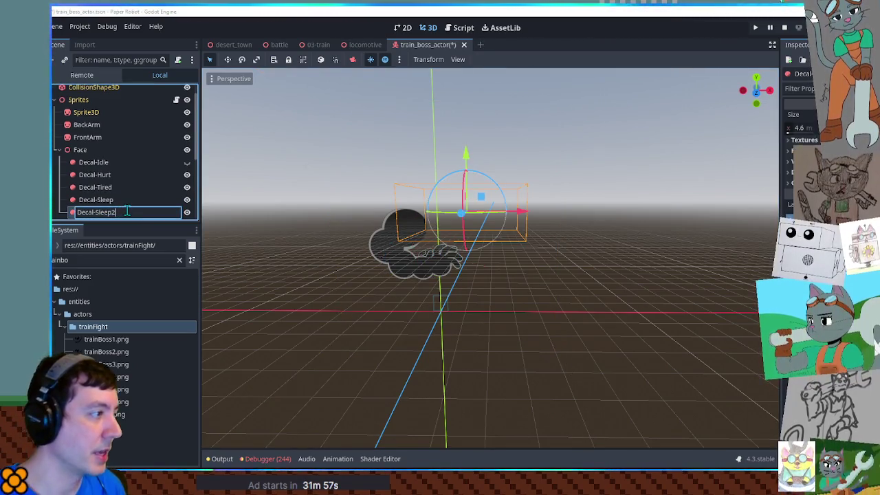
pyautogui.write('Inhale')
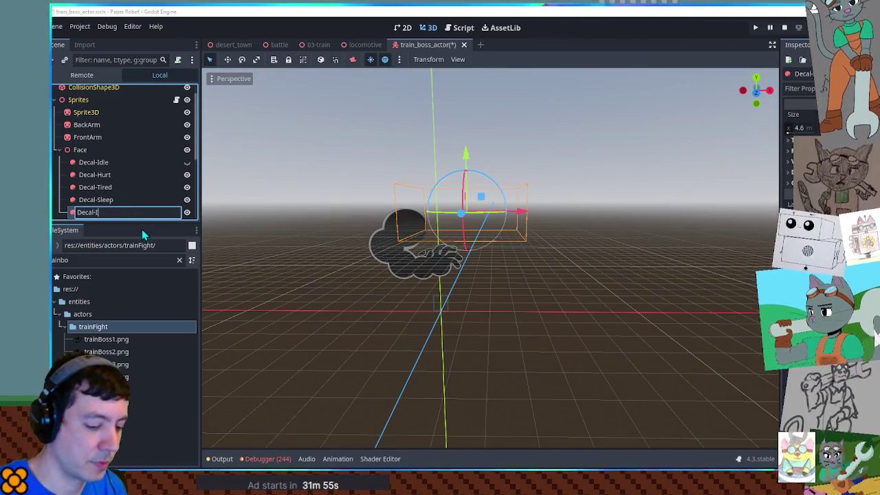
pyautogui.press('Return')
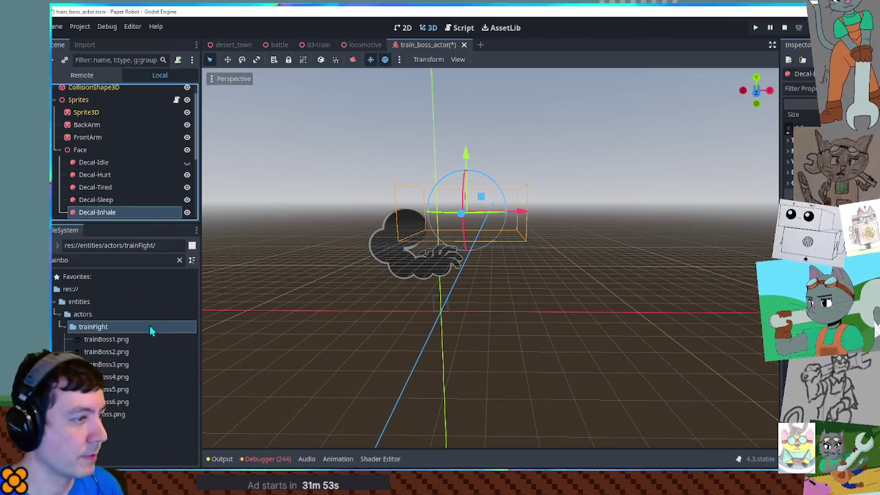
pyautogui.moveTo(114, 389)
pyautogui.mouseDown()
pyautogui.moveTo(176, 391)
pyautogui.moveTo(797, 158)
pyautogui.mouseUp()
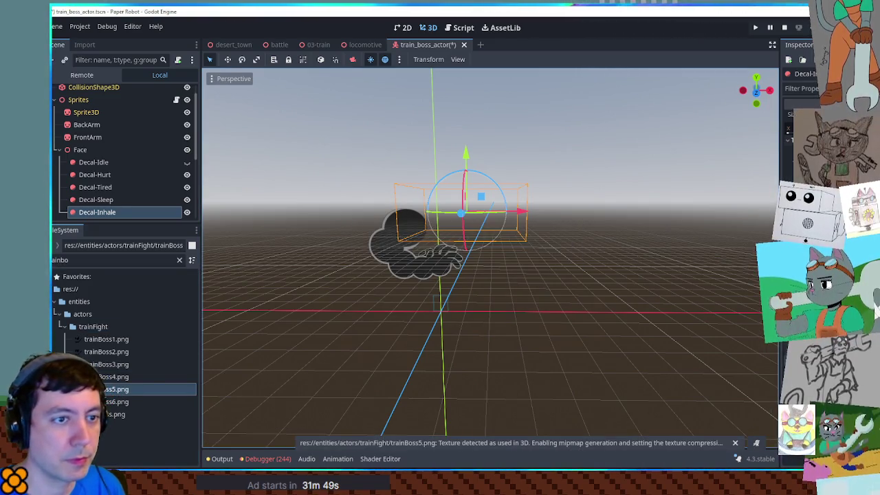
pyautogui.hotkey('ctrl', 's')
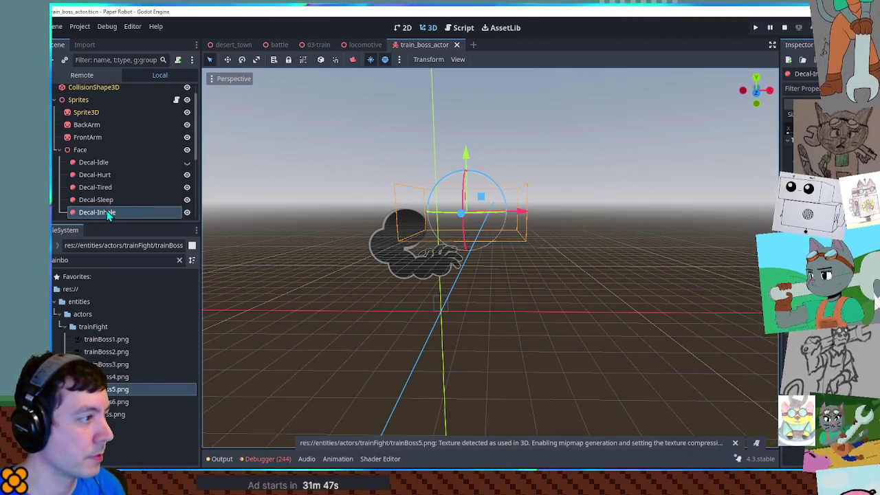
# Duplicate it as Decal-Surprise and assign trainBoss6.png as its texture
pyautogui.hotkey('ctrl', 'd')
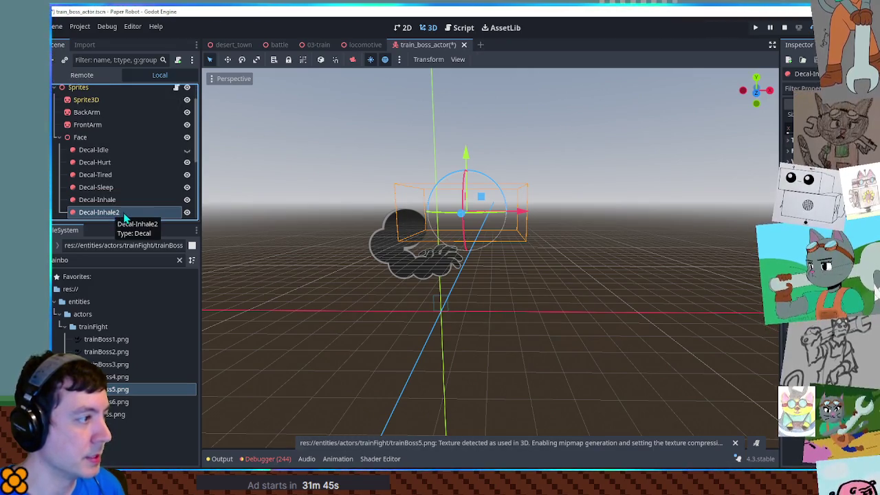
pyautogui.doubleClick(123, 213)
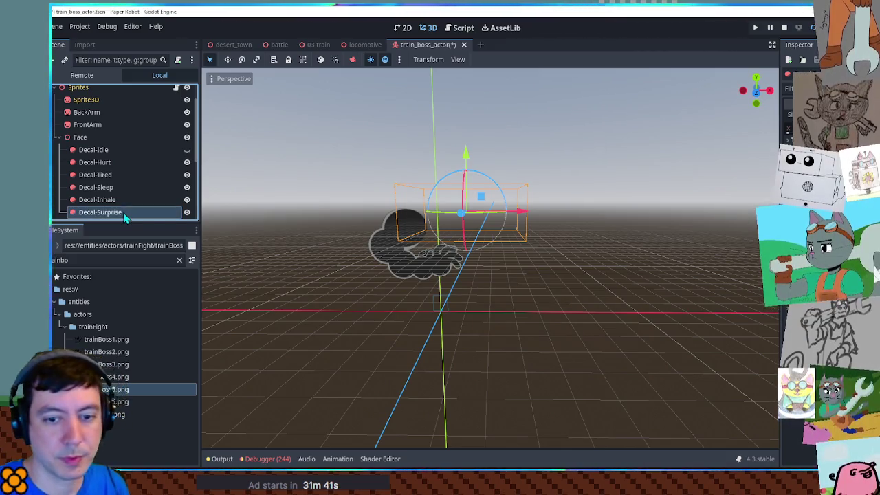
pyautogui.press('Return')
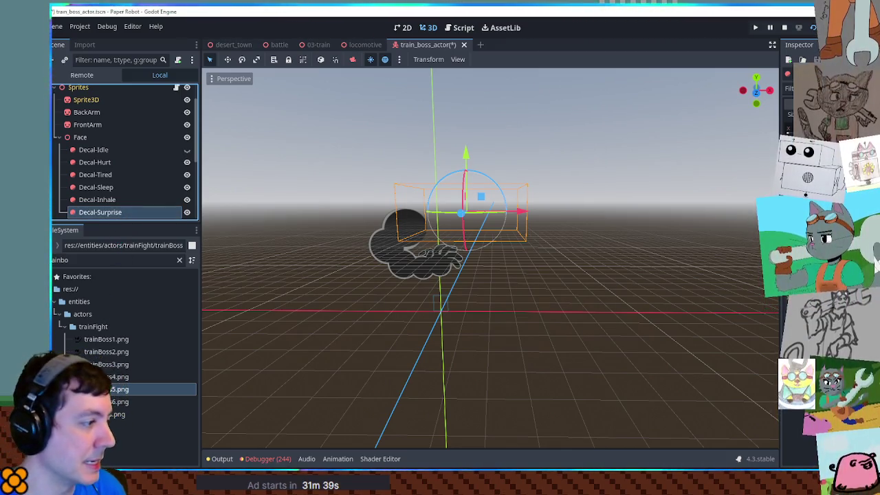
pyautogui.click(117, 403)
pyautogui.moveTo(117, 407); pyautogui.dragTo(825, 172)
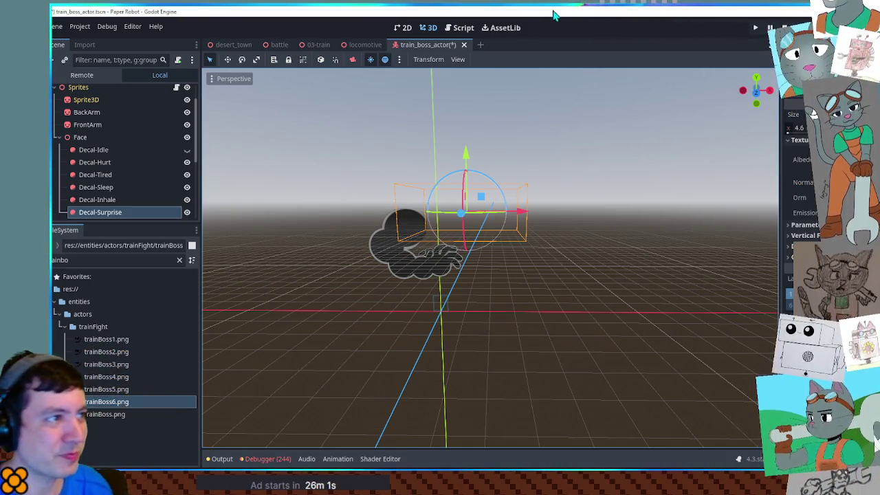
# Check the TODO notes in the Script view, then return to the train_boss_actor 3D scene
pyautogui.click(463, 29)
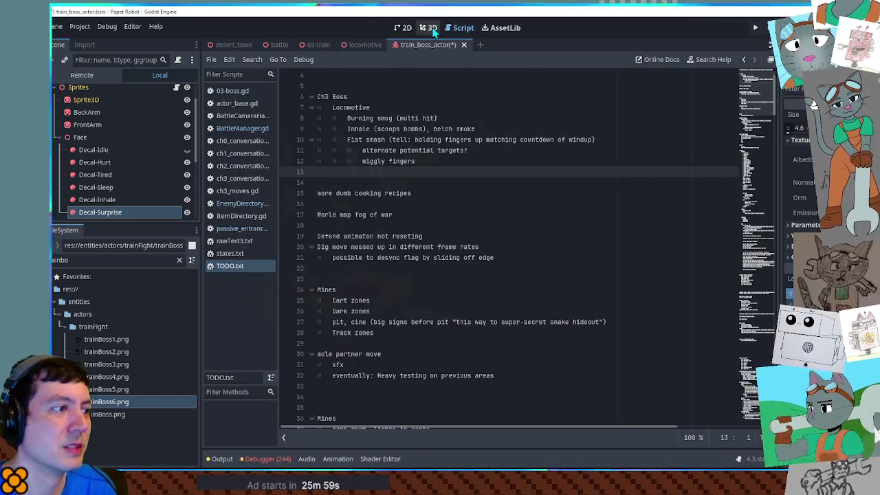
pyautogui.click(430, 28)
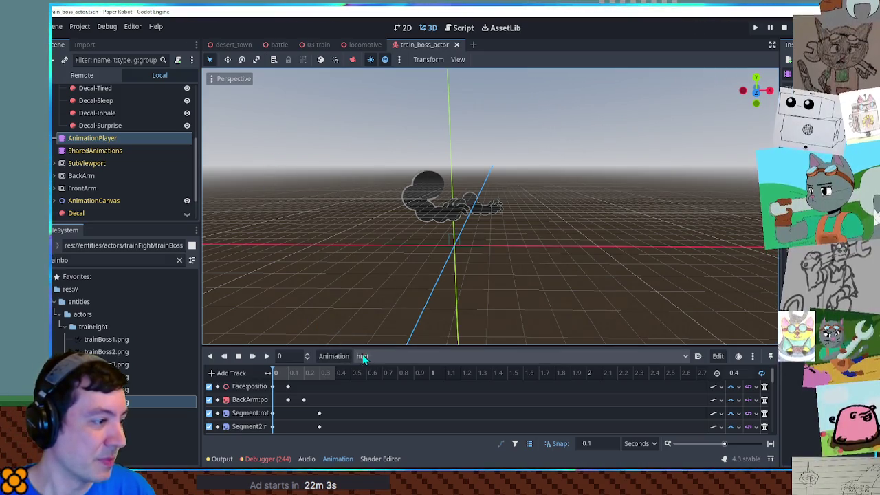
# Duplicate the hurt animation as a new animation named 'inhale'
pyautogui.click(344, 356)
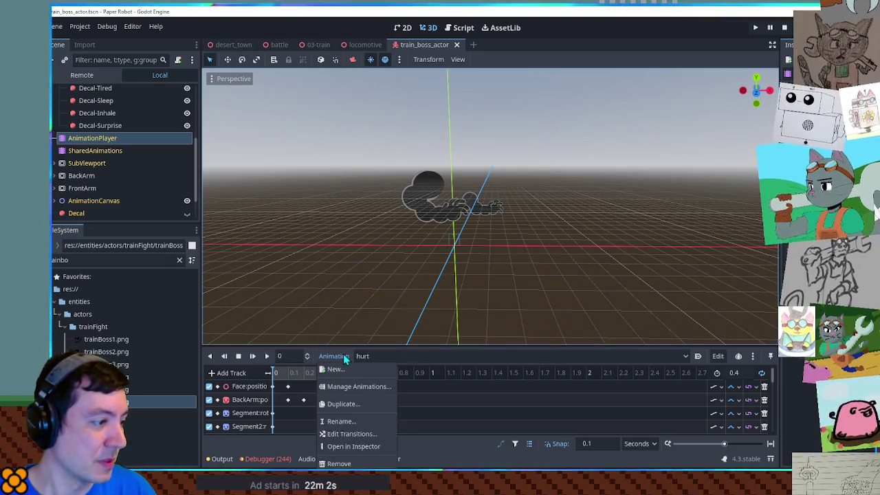
pyautogui.click(344, 404)
pyautogui.write('inhale')
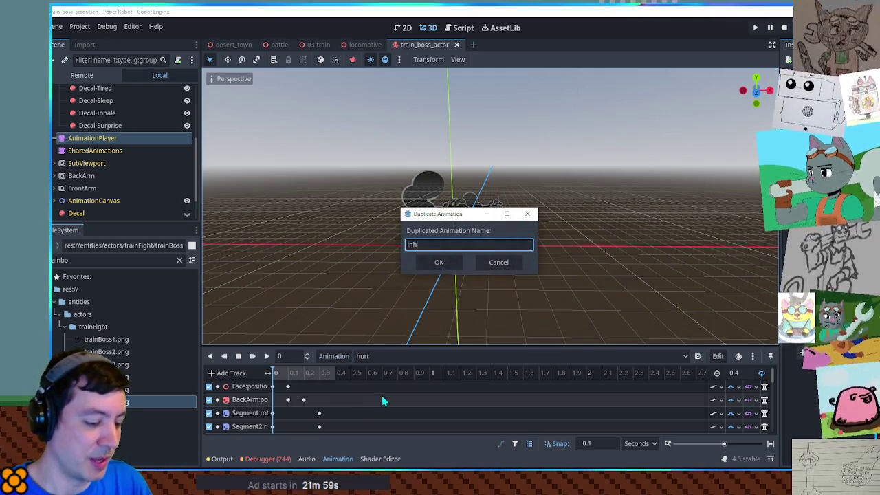
pyautogui.press('Return')
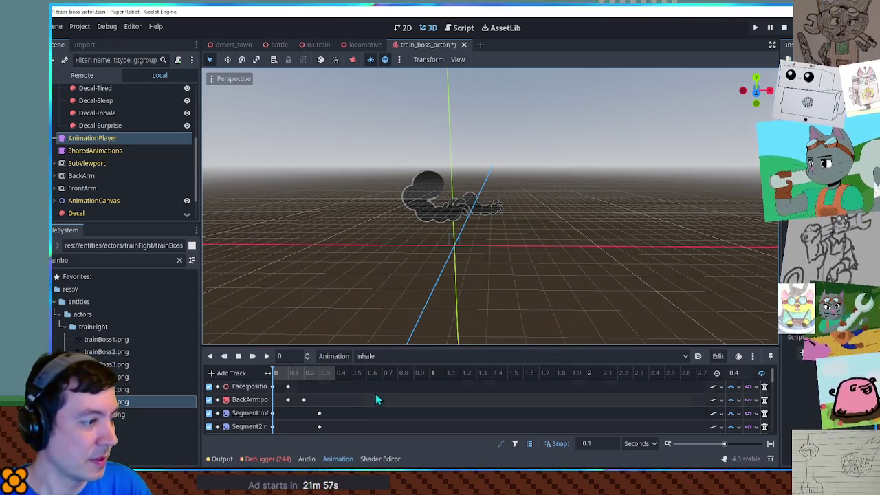
# Make Decal-Inhale visible, key its visibility into inhale, and save the scene
pyautogui.scroll(-3, 310, 403)
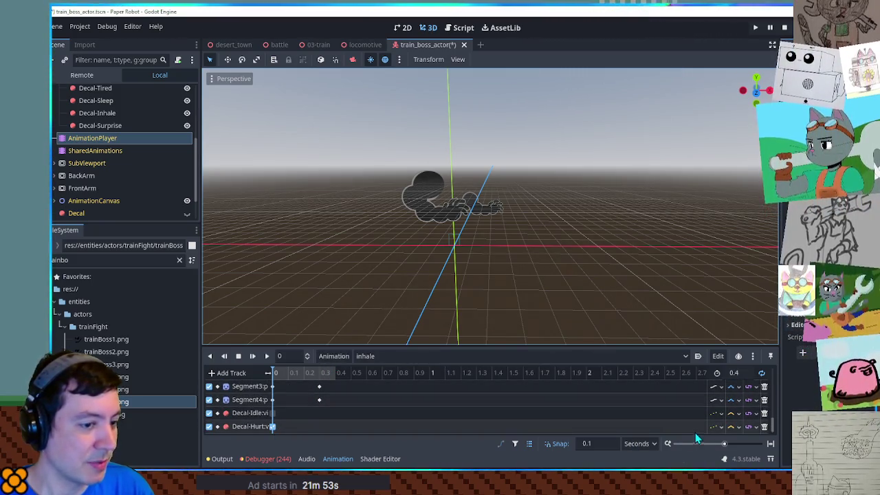
pyautogui.scroll(1, 767, 416)
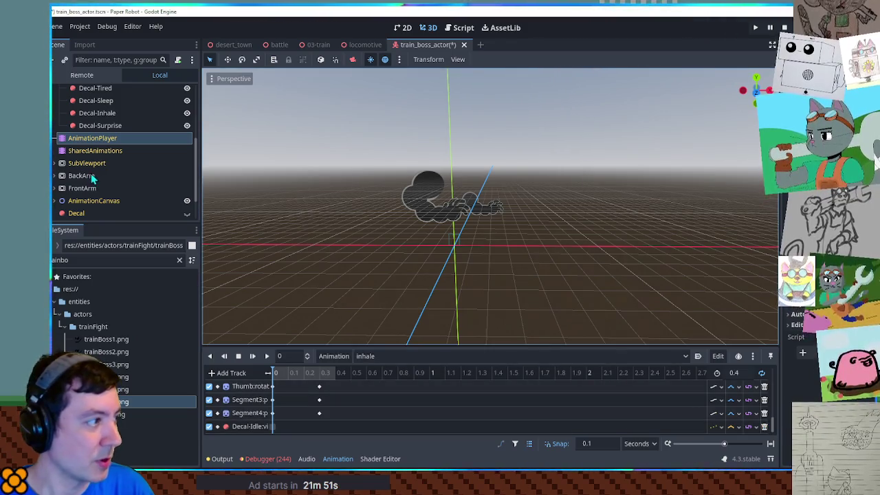
pyautogui.scroll(2, 99, 147)
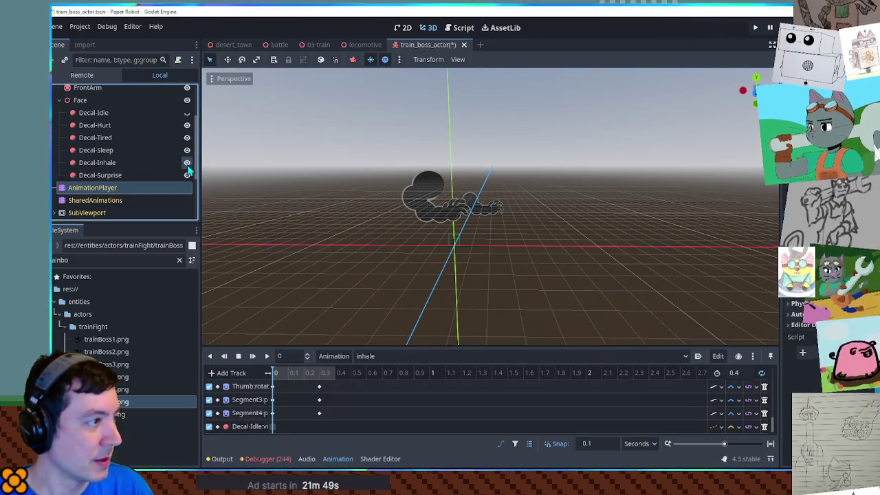
pyautogui.click(125, 162)
pyautogui.click(187, 150)
pyautogui.click(396, 355)
pyautogui.click(382, 370)
pyautogui.click(378, 355)
pyautogui.click(383, 407)
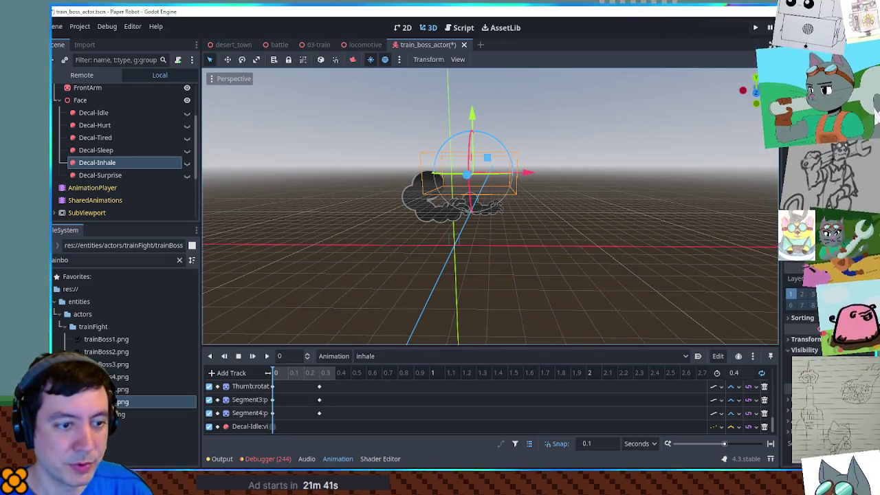
pyautogui.scroll(-2, 369, 413)
pyautogui.click(274, 426)
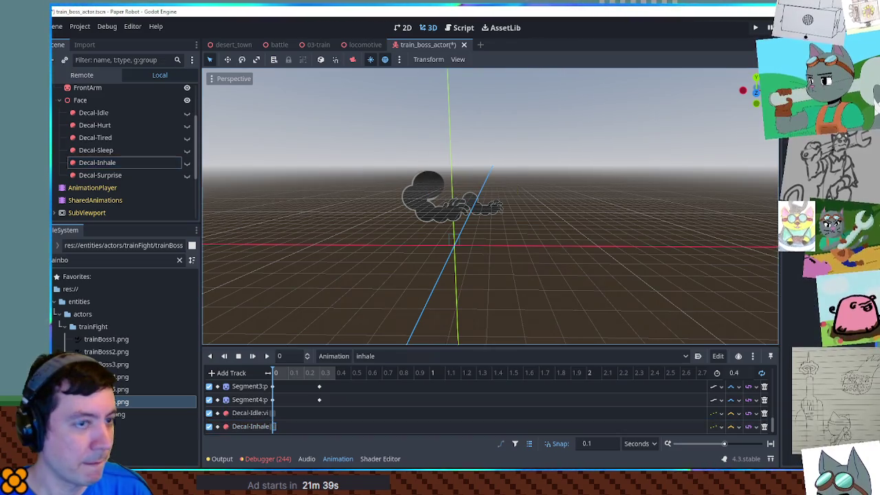
pyautogui.hotkey('ctrl', 's')
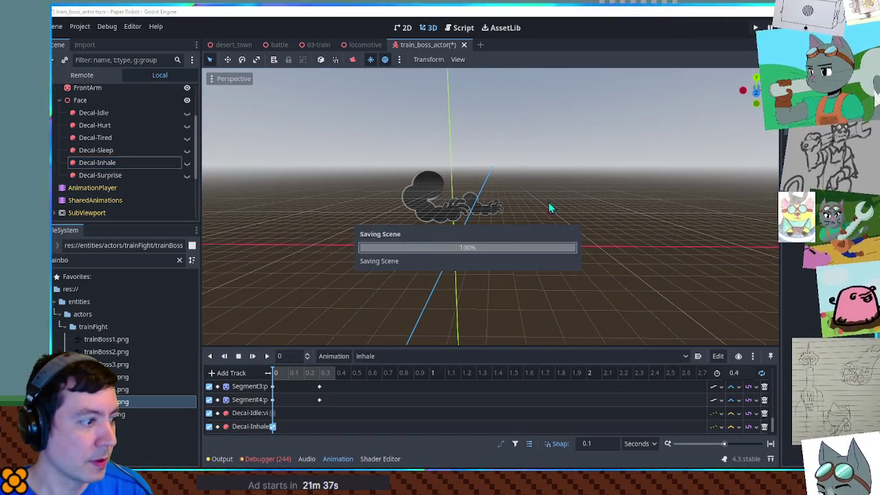
# Duplicate the inhale animation as a new animation named 'surprise'
pyautogui.click(382, 356)
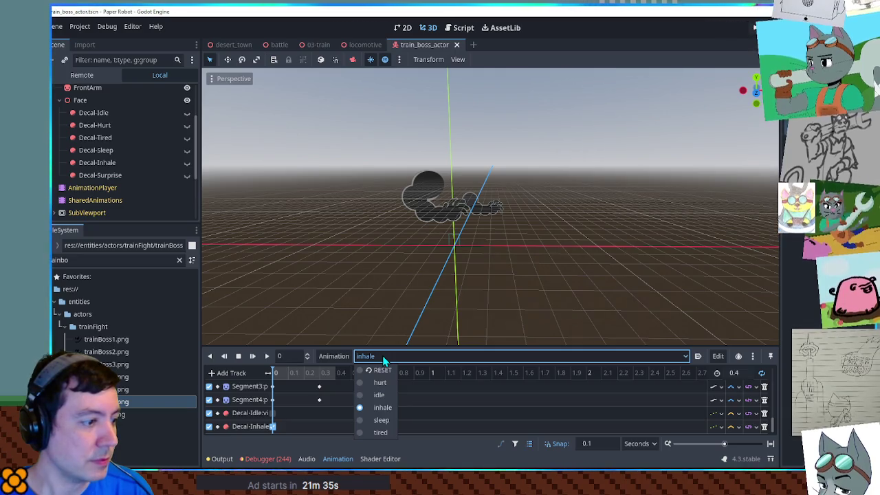
pyautogui.click(382, 356)
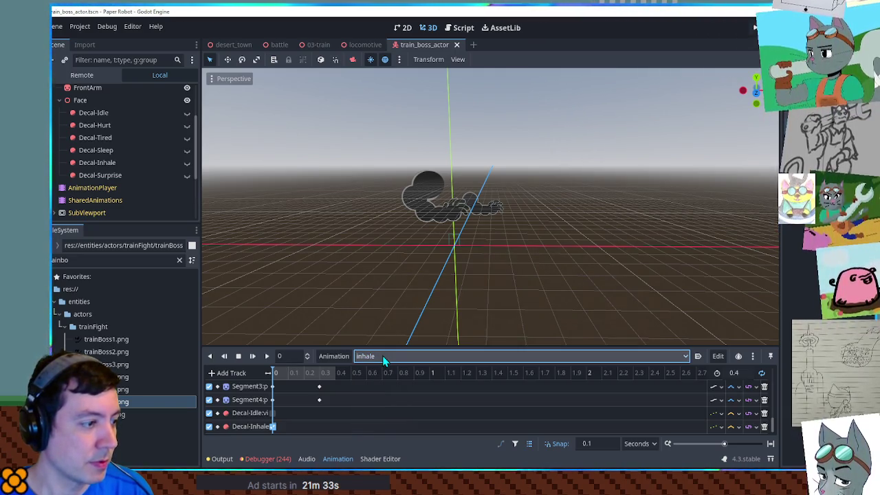
pyautogui.click(382, 356)
pyautogui.click(380, 353)
pyautogui.click(334, 356)
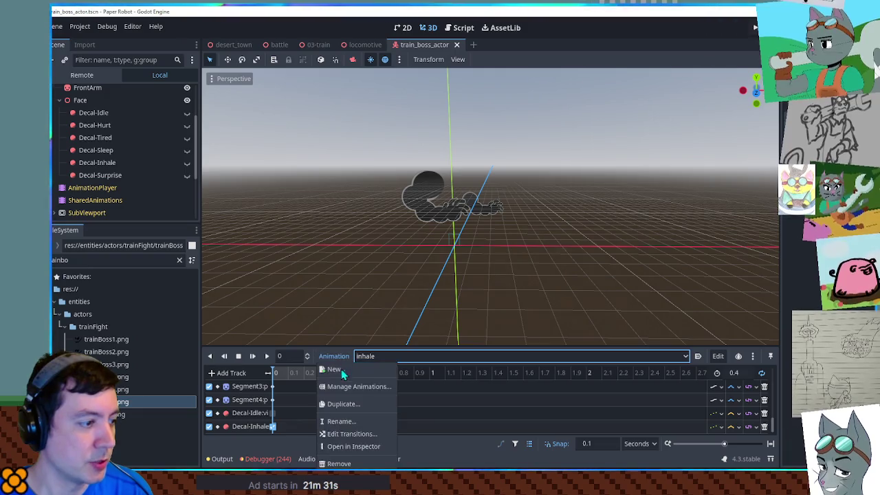
pyautogui.click(350, 407)
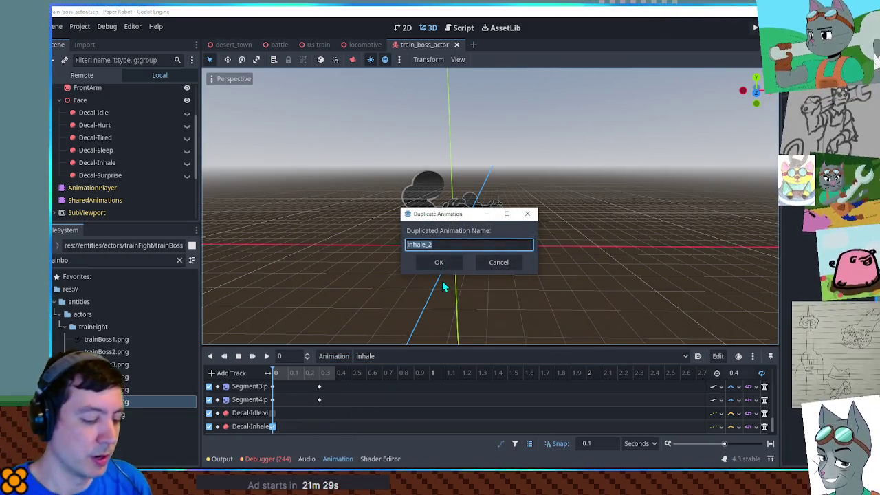
pyautogui.write('surprise')
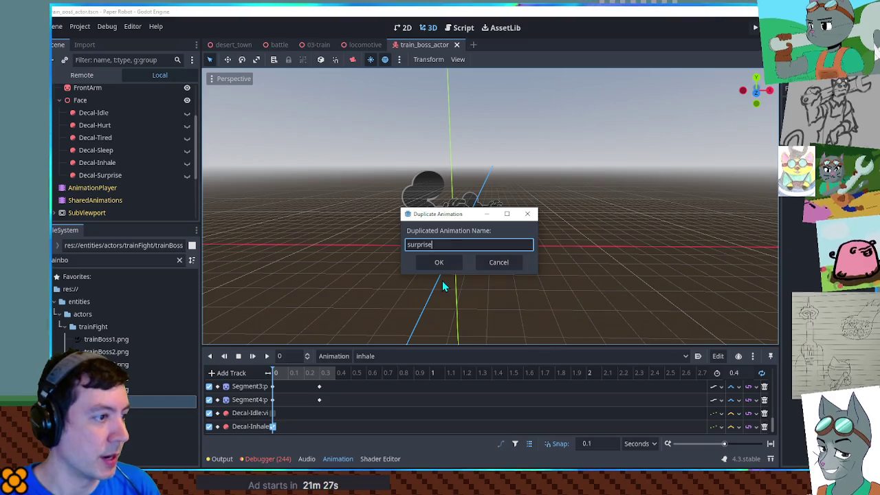
pyautogui.press('Return')
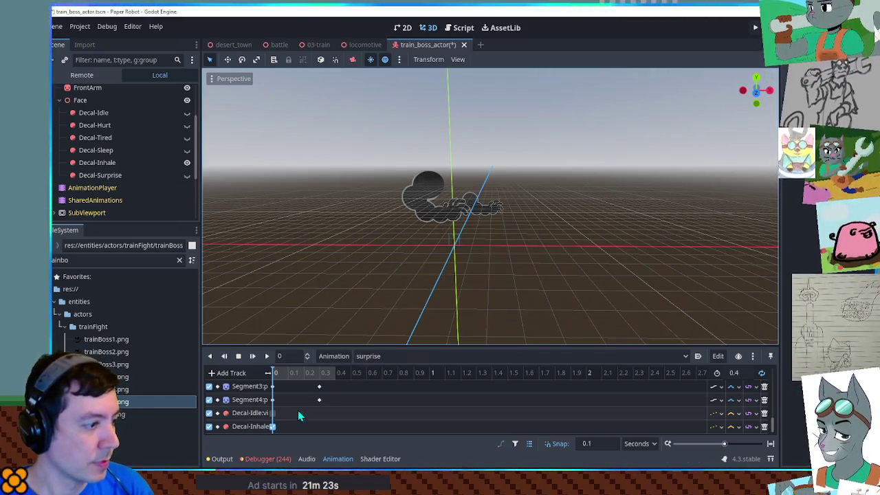
# Select Decal-Surprise and add its visibility track to the surprise animation
pyautogui.scroll(1, 766, 428)
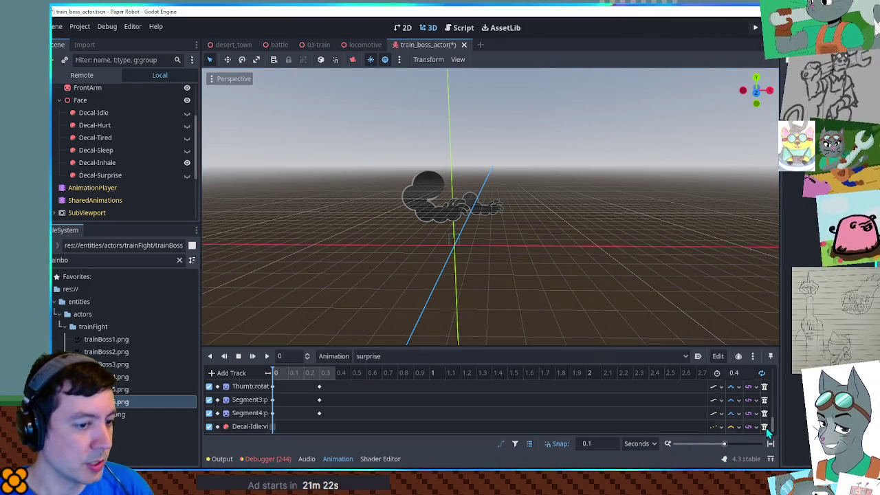
pyautogui.click(392, 356)
pyautogui.click(385, 432)
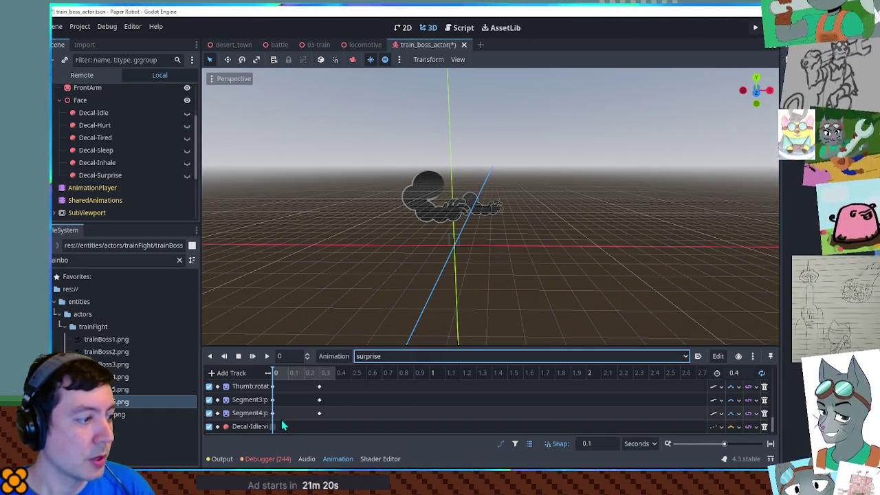
pyautogui.click(110, 175)
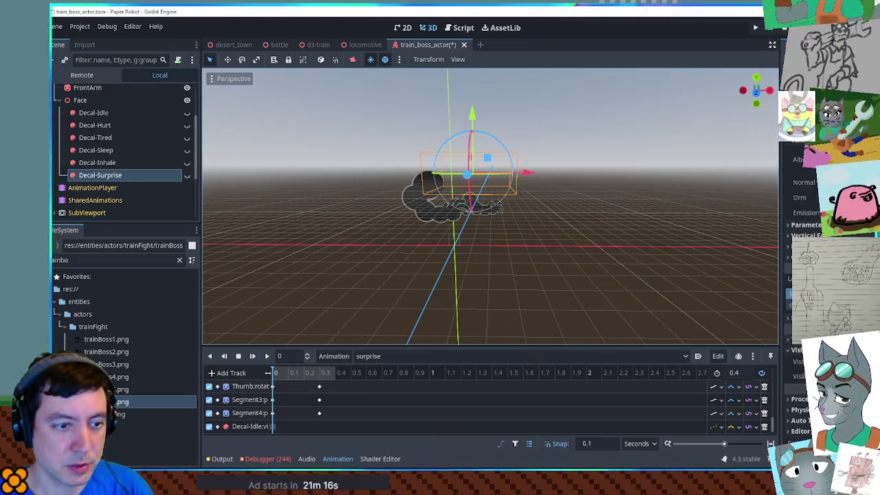
pyautogui.moveTo(801, 361); pyautogui.dragTo(330, 418)
pyautogui.click(324, 422)
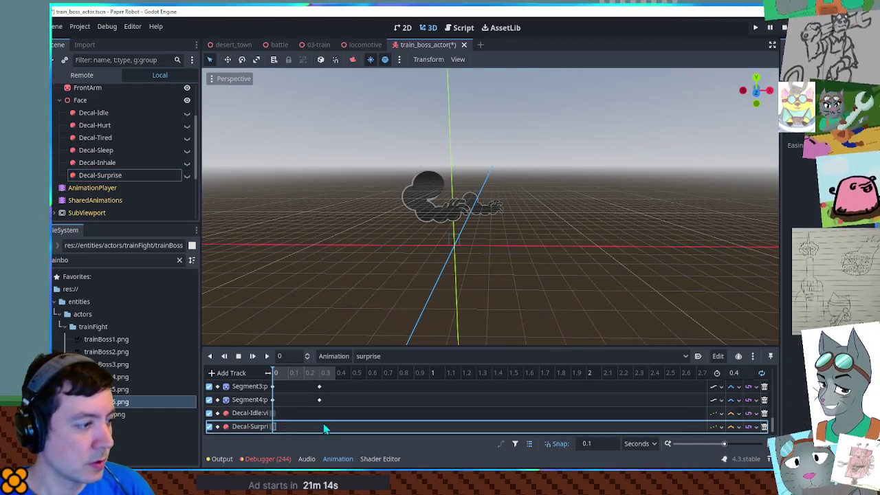
# Delete the leftover 0.3 keys on all tracks, plus BackArm's 0.2/0.1 and Face's 0.1 keys
pyautogui.scroll(5, 351, 402)
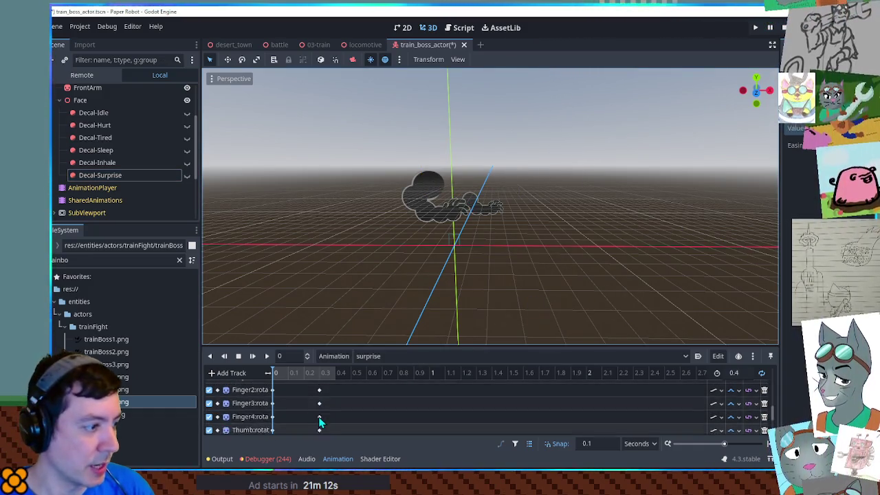
pyautogui.moveTo(350, 347); pyautogui.dragTo(344, 162)
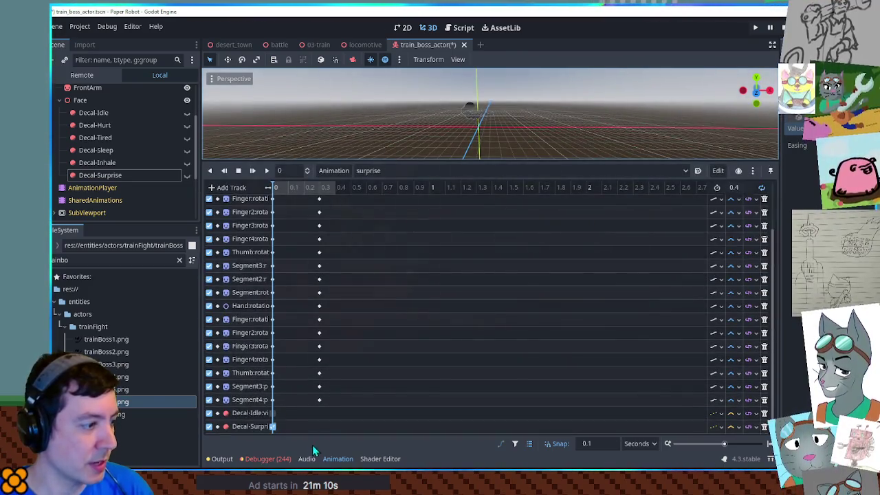
pyautogui.moveTo(333, 413)
pyautogui.mouseDown()
pyautogui.moveTo(338, 183)
pyautogui.moveTo(305, 183)
pyautogui.mouseUp()
pyautogui.scroll(3, 351, 276)
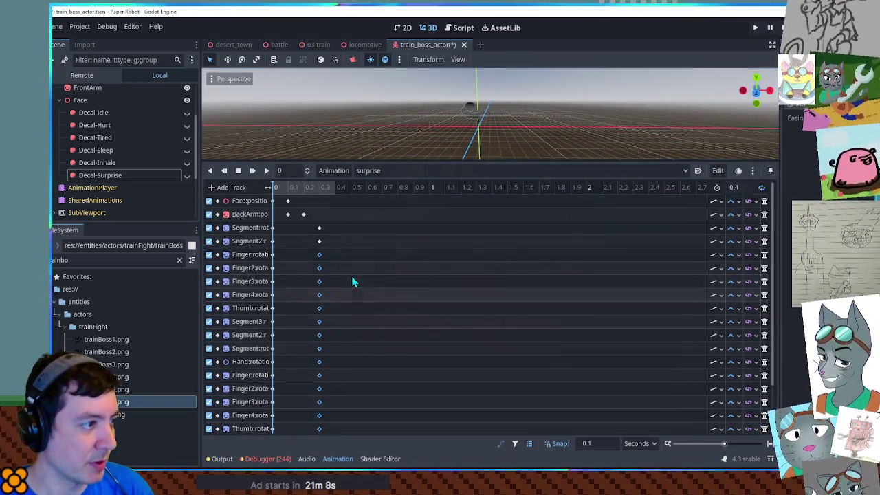
pyautogui.press('Delete')
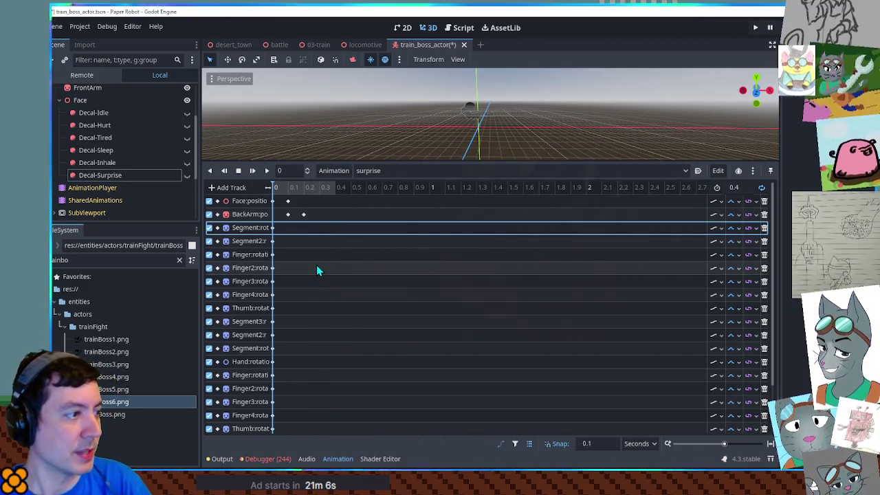
pyautogui.click(304, 215)
pyautogui.press('Delete')
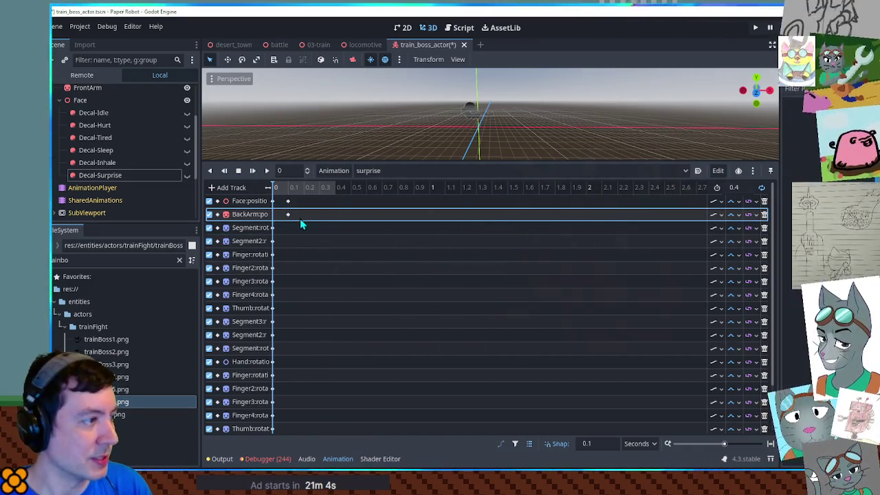
pyautogui.click(287, 201)
pyautogui.press('Delete')
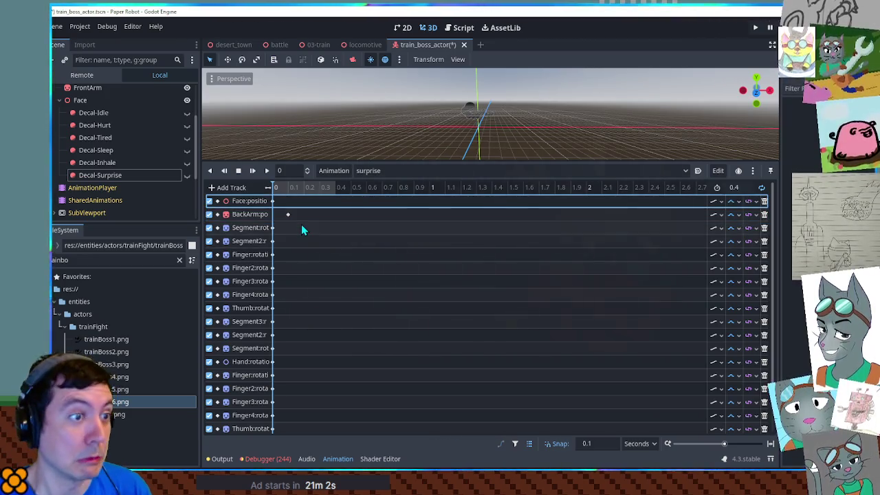
pyautogui.click(288, 214)
pyautogui.press('Delete')
pyautogui.click(275, 226)
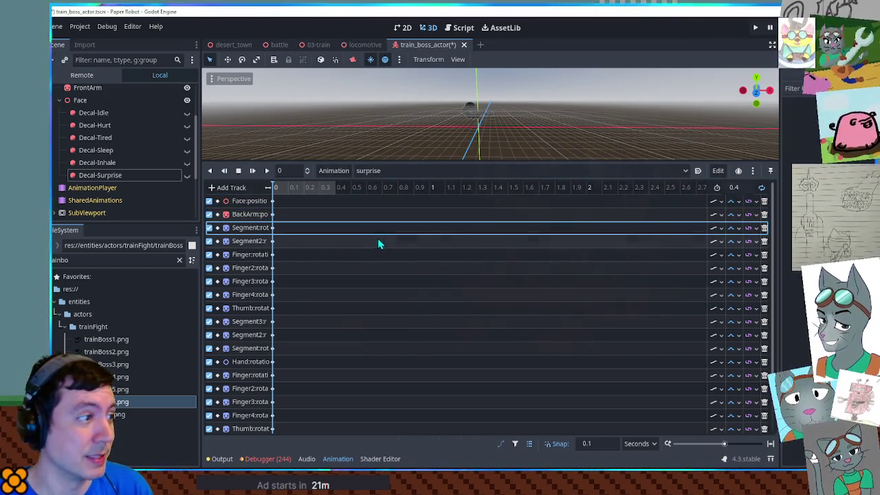
# Save the train boss scene, show the RESET animation, and shrink the animation panel
pyautogui.hotkey('ctrl', 's')
pyautogui.click(378, 174)
pyautogui.click(392, 182)
pyautogui.moveTo(404, 164); pyautogui.dragTo(412, 356)
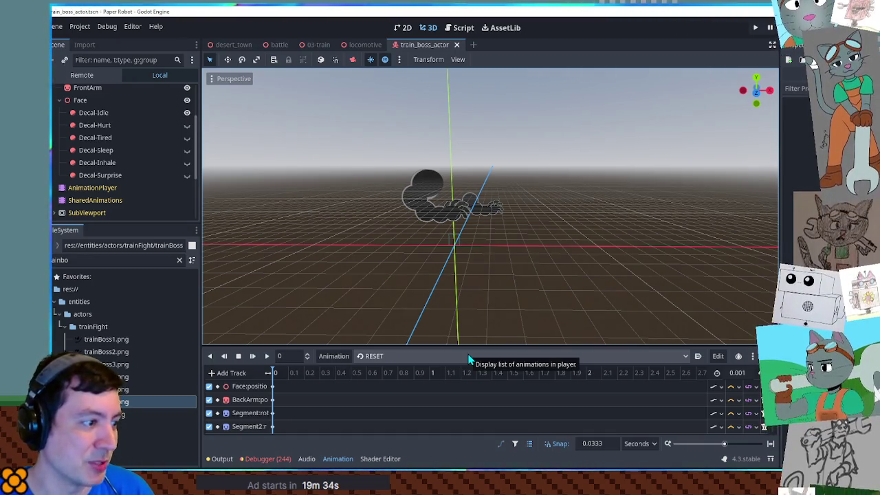
pyautogui.click(460, 28)
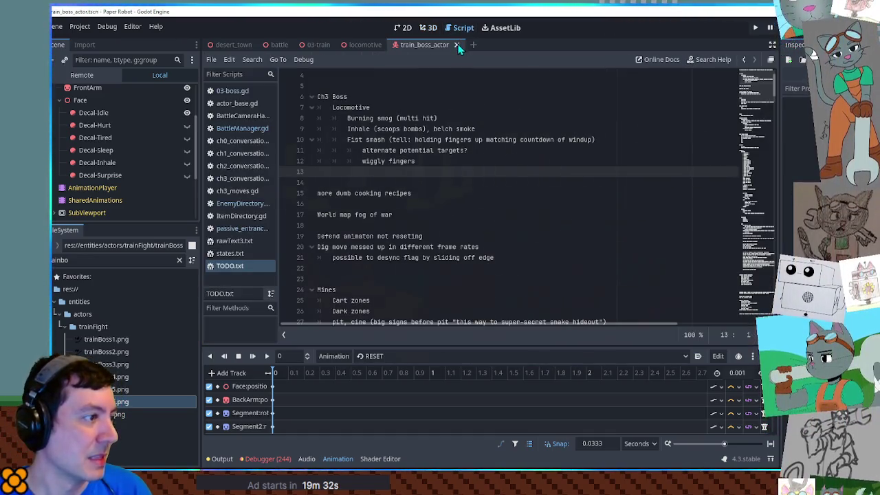
pyautogui.doubleClick(357, 129)
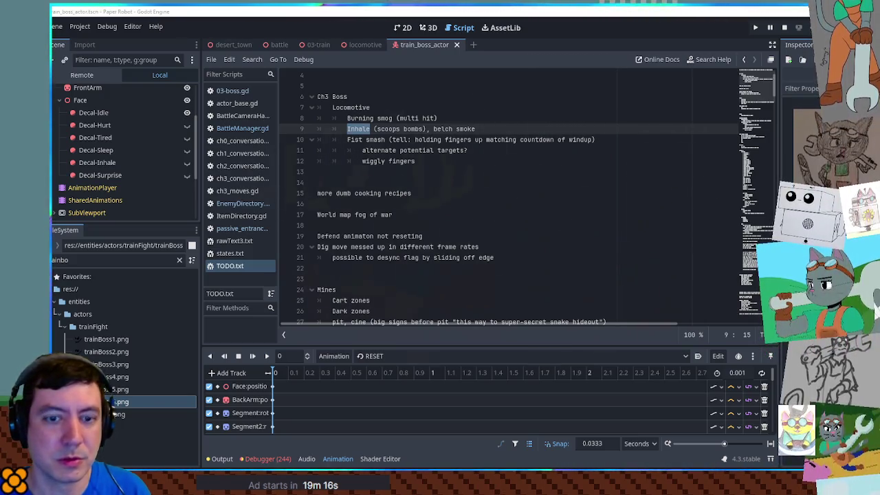
pyautogui.click(428, 28)
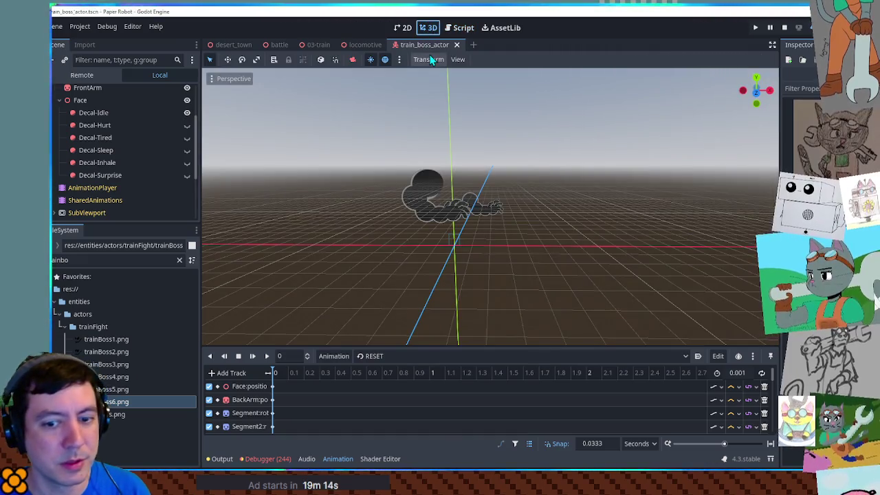
# Zoom into the 3D viewport and run the project with F5 to test the boss
pyautogui.scroll(3, 446, 152)
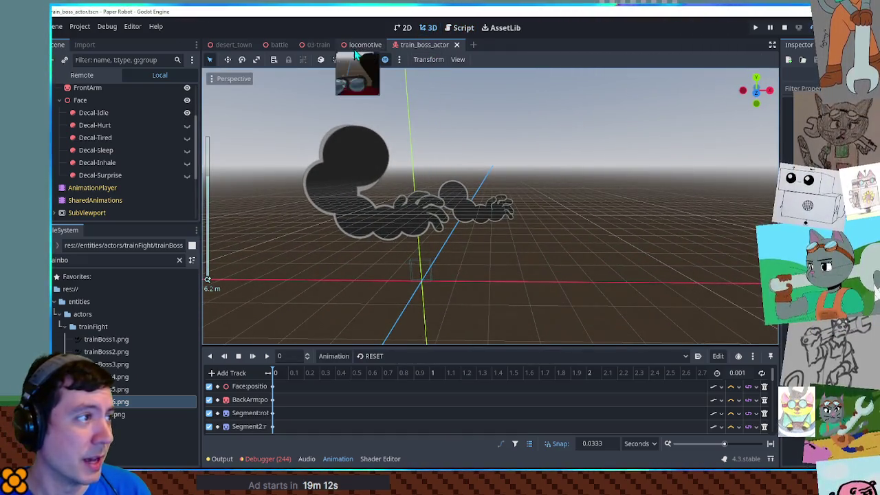
pyautogui.press('F5')
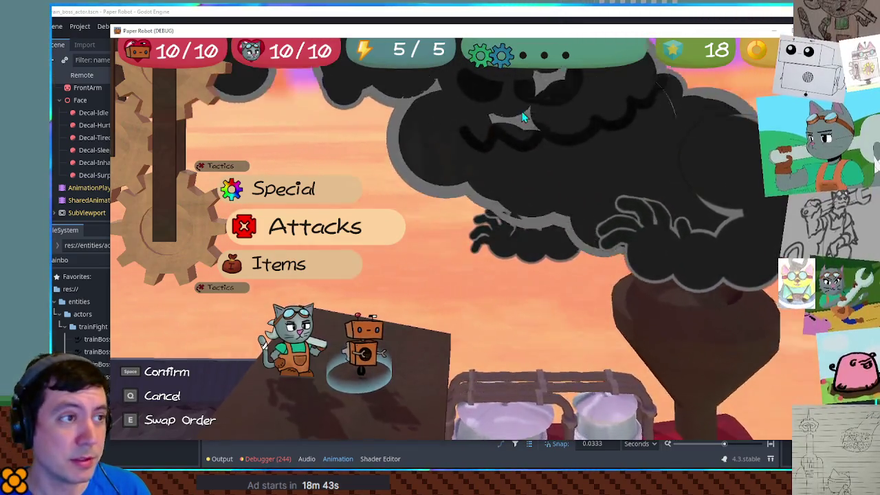
# Bring the game window back and open the debug custom battle setup with TrainBoss and 03-train
pyautogui.click(576, 17)
pyautogui.doubleClick(576, 16)
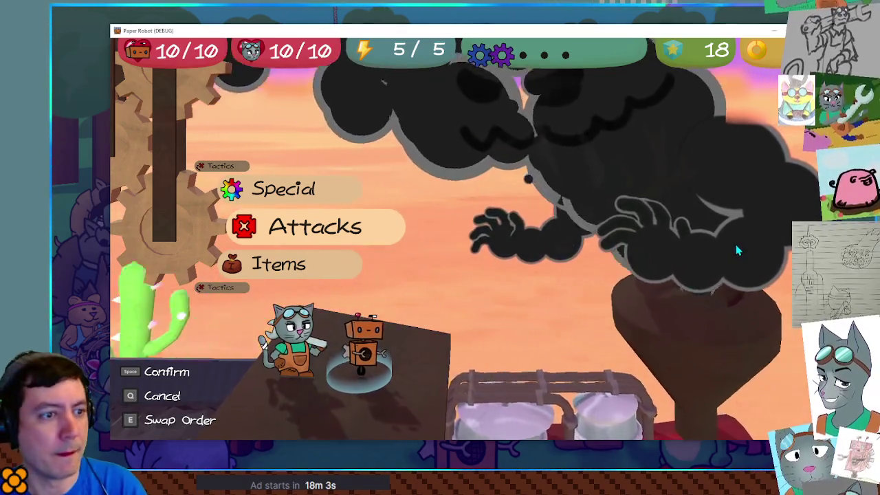
pyautogui.press('F1')
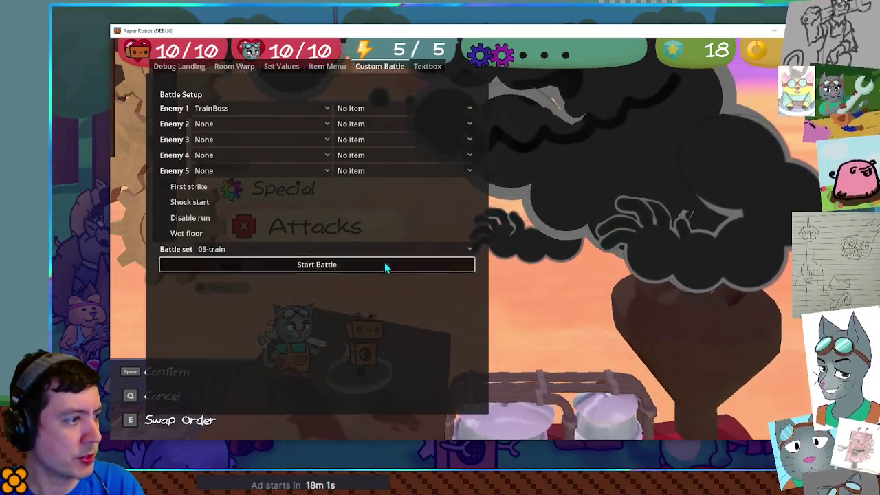
# Start a new battle against TrainBoss, then reopen the debug battle setup over the fight
pyautogui.click(385, 266)
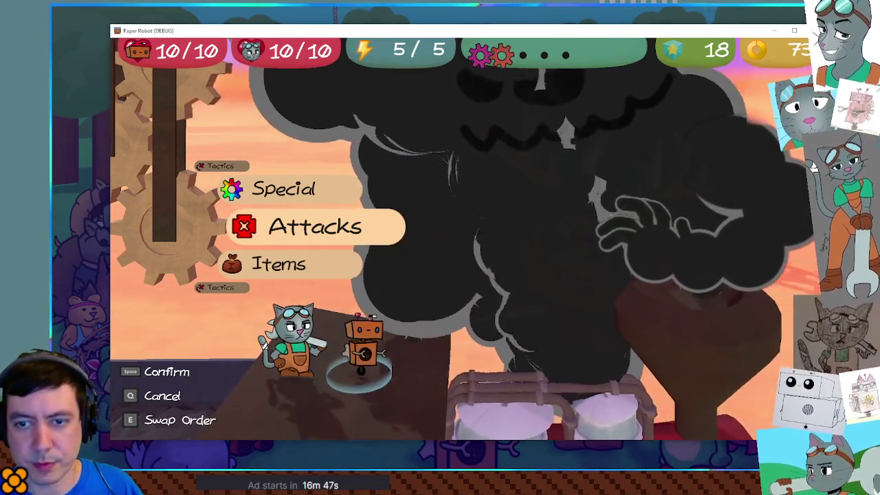
pyautogui.press('F1')
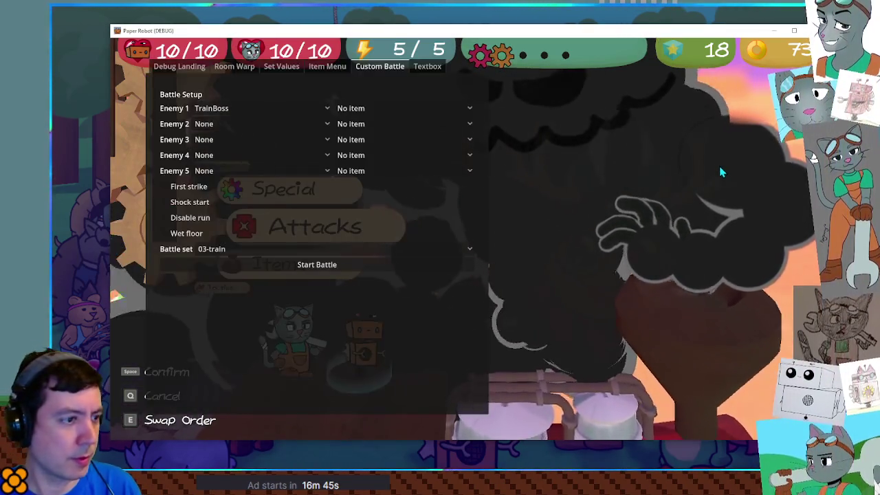
# Close the debug battle setup and watch the train boss fight with its long smoke trail
pyautogui.press('F1')
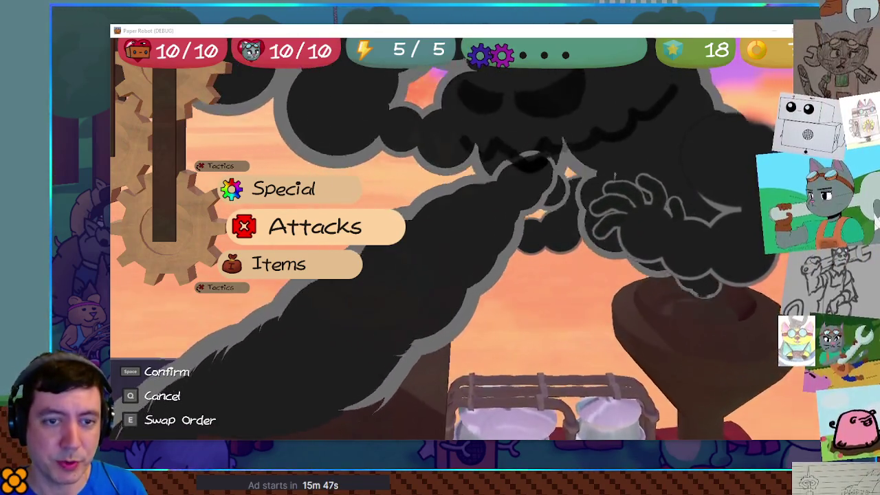
pyautogui.hotkey('ctrl', 'a')
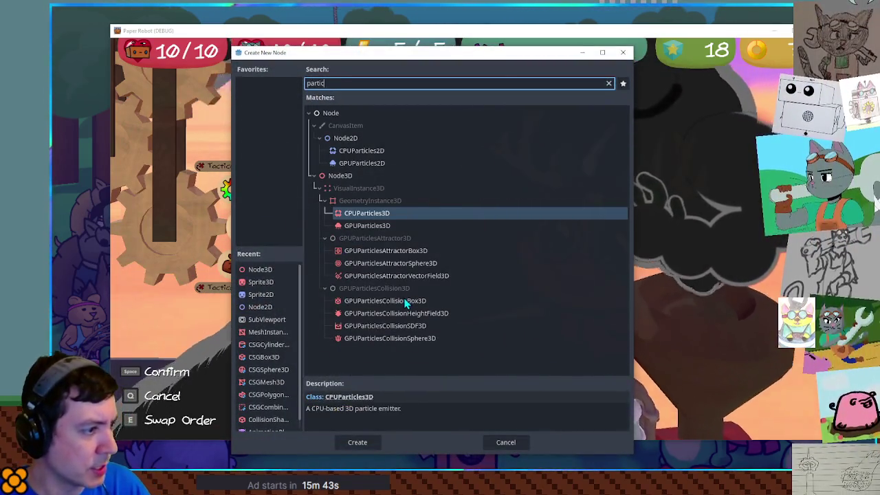
# Reopen the Create New Node list and pick the GPUParticles3D particle entry
pyautogui.press('Return')
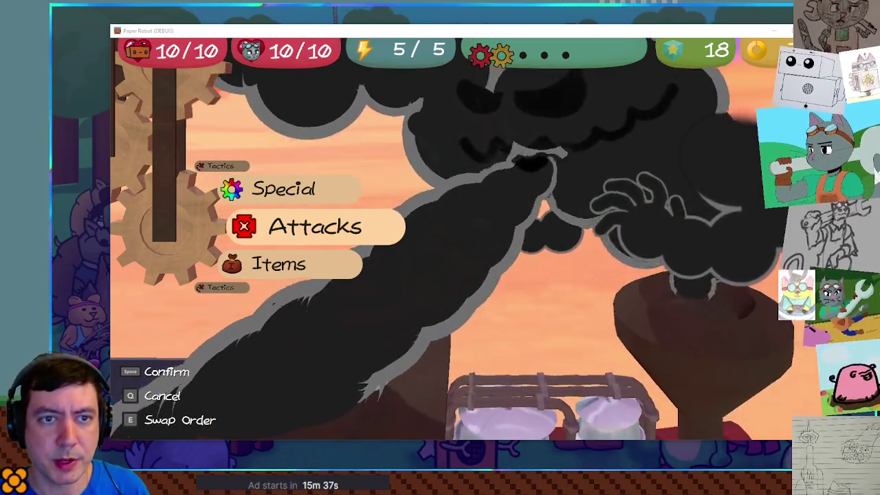
pyautogui.hotkey('ctrl', 'a')
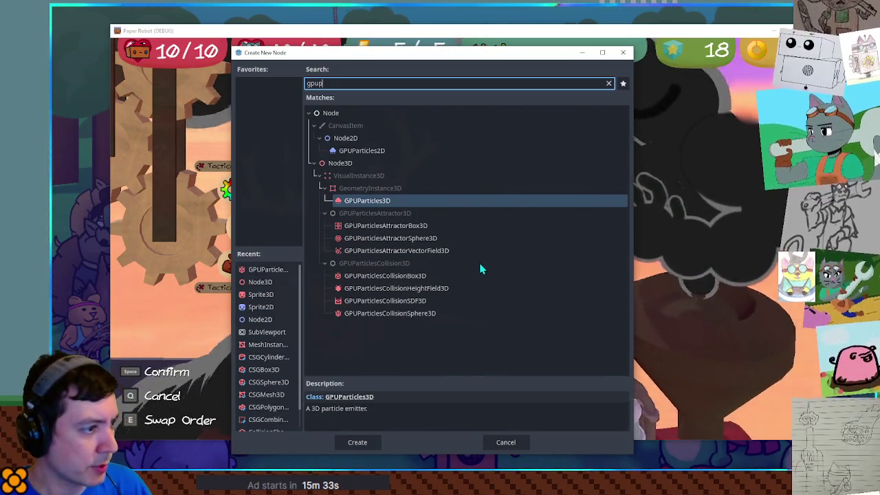
pyautogui.doubleClick(429, 279)
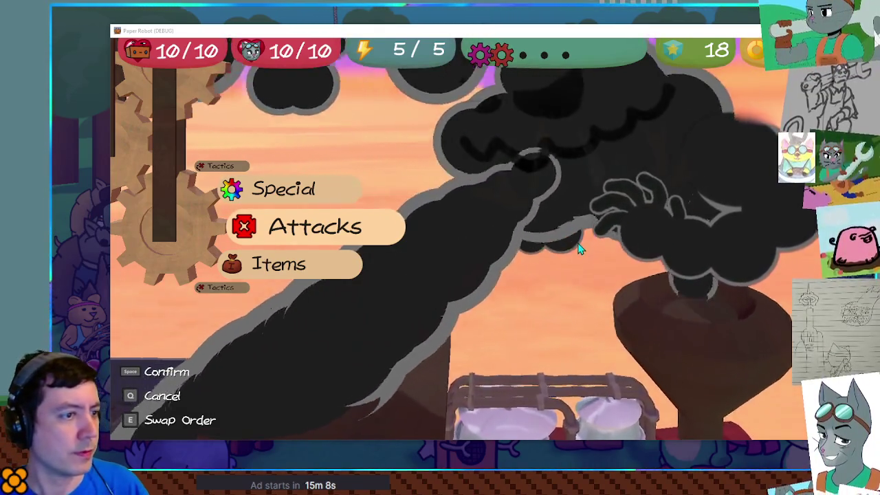
pyautogui.press('`')
pyautogui.press('`')
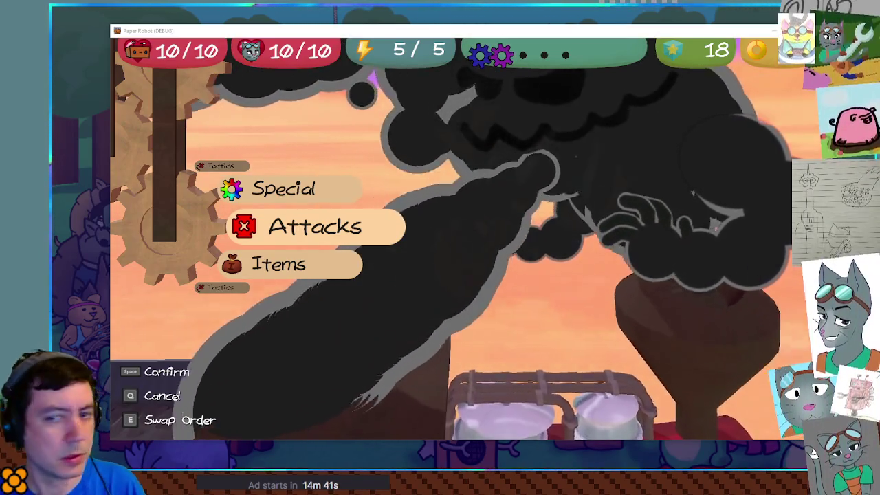
# Restart the TrainBoss battle on battle set 03-train twice from the debug custom battle setup
pyautogui.press('F1')
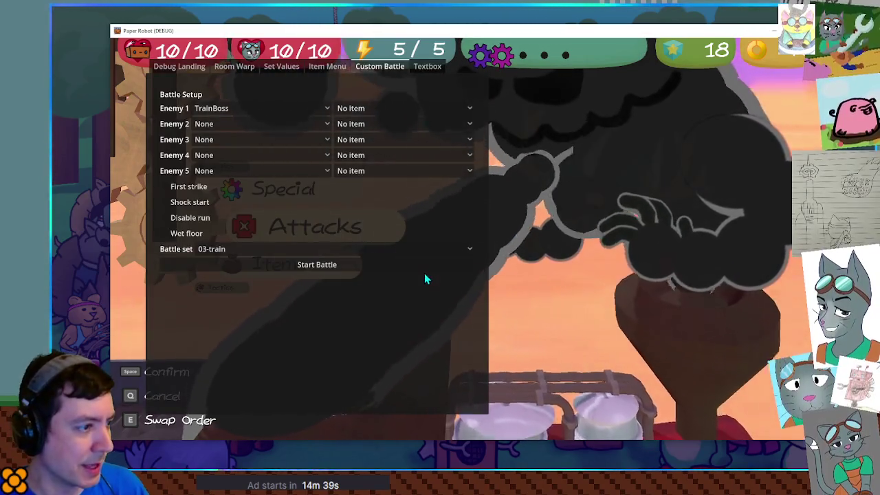
pyautogui.press('Return')
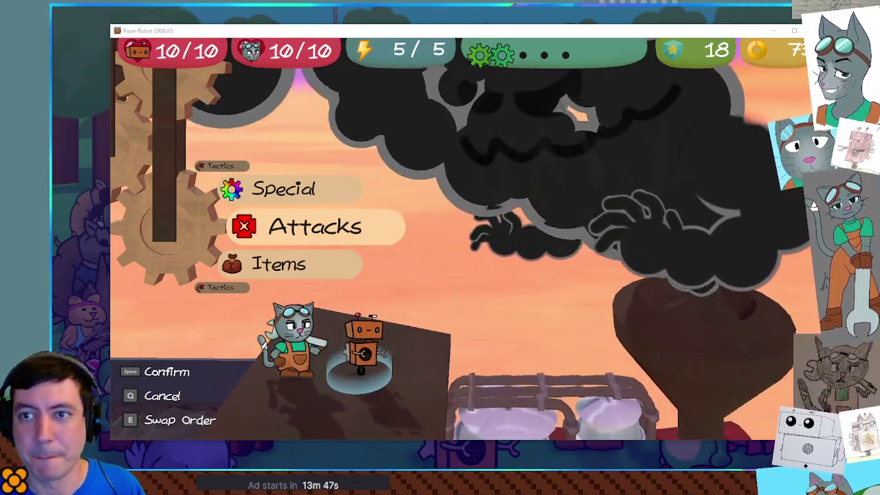
pyautogui.press('F1')
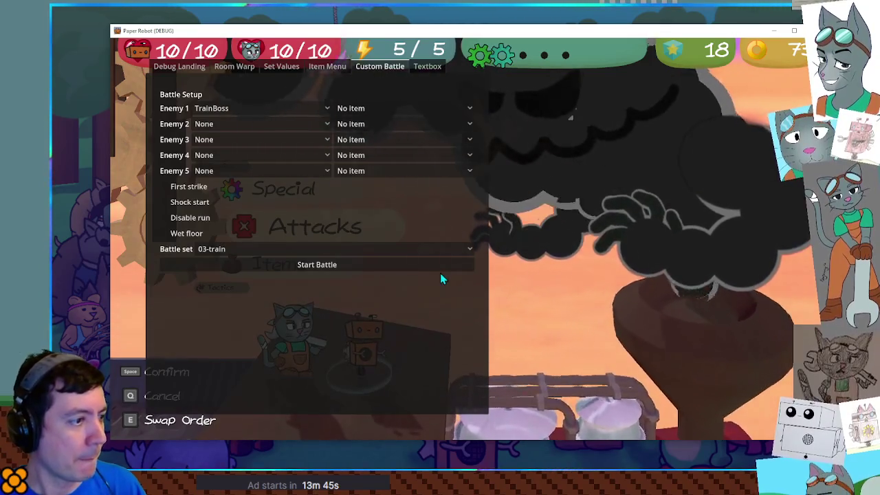
pyautogui.click(437, 266)
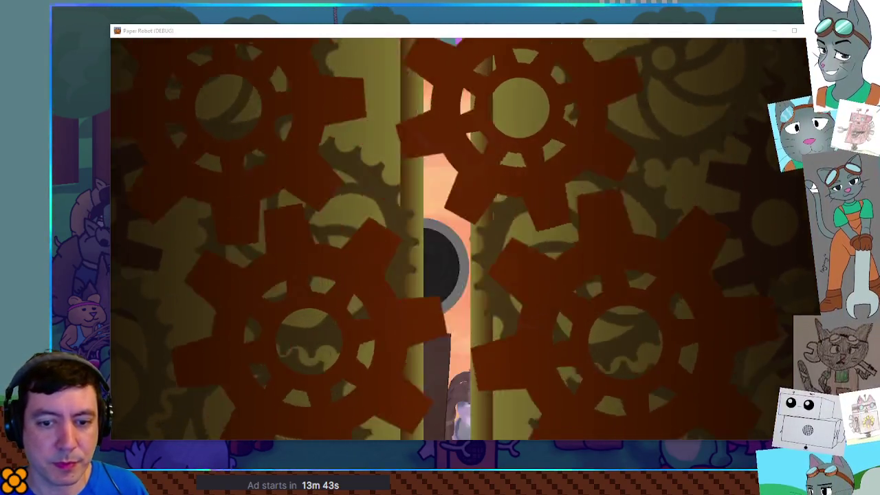
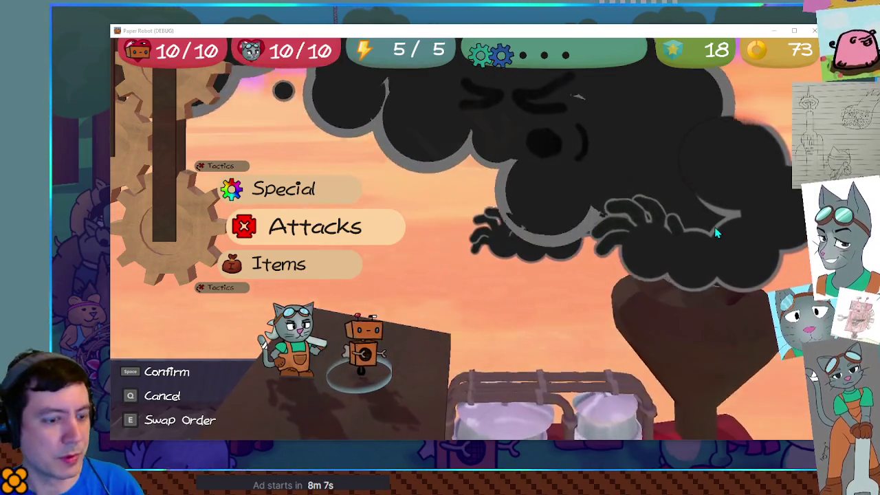
# Start the Train Boss battle from debug setup and land a timed robot Gear Spin on the boss
pyautogui.press('F1')
pyautogui.click(369, 267)
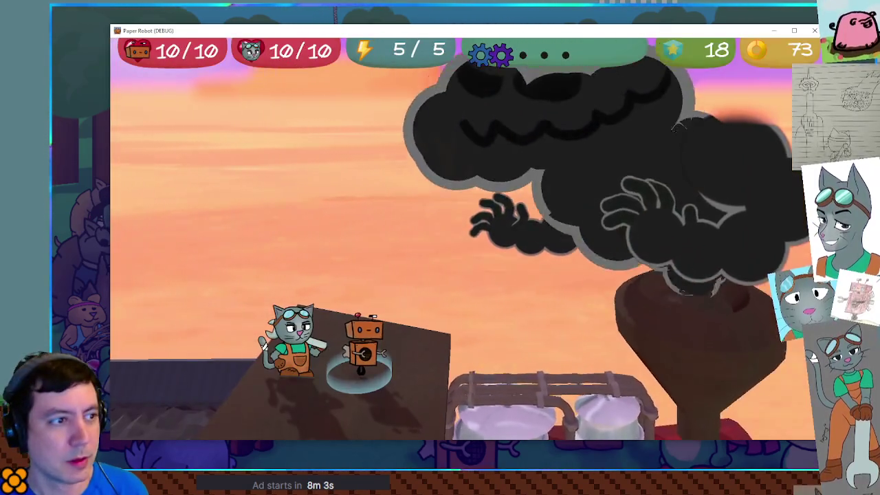
pyautogui.press('space')
pyautogui.press('space')
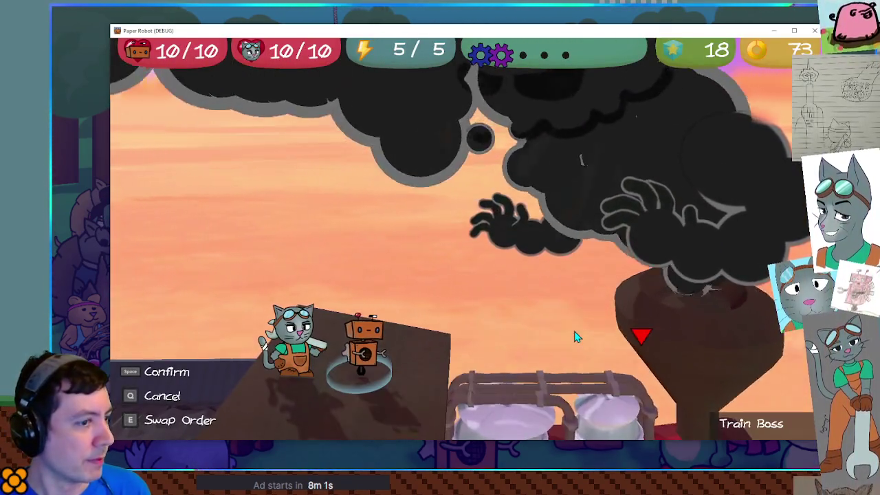
pyautogui.press('space')
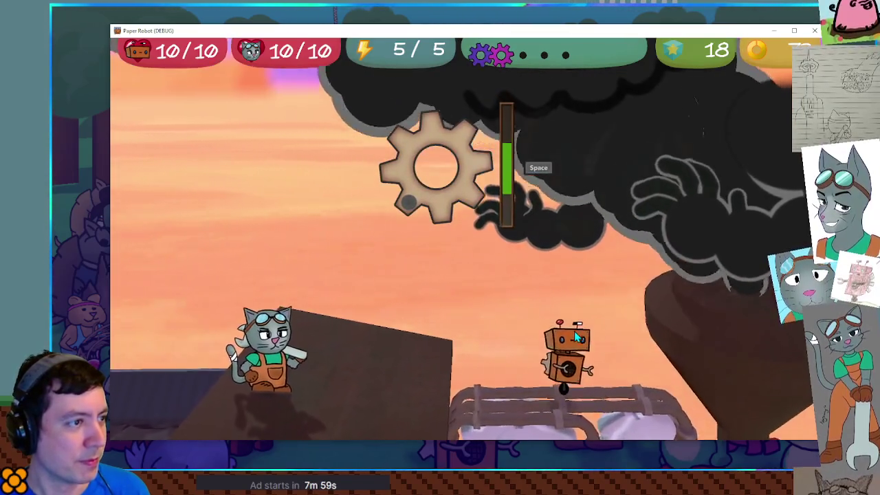
pyautogui.press('space')
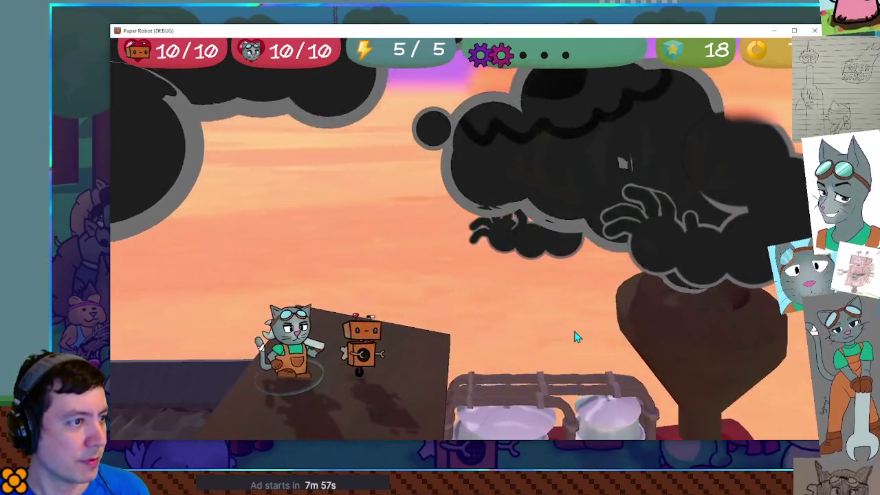
# Have the cat strike the Train Boss with a timed Spanner for 2 damage
pyautogui.press('space')
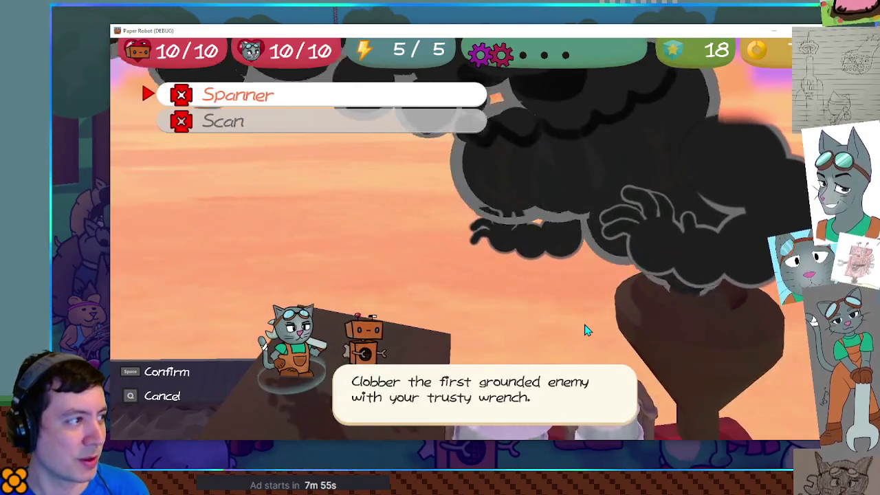
pyautogui.press('space')
pyautogui.press('space')
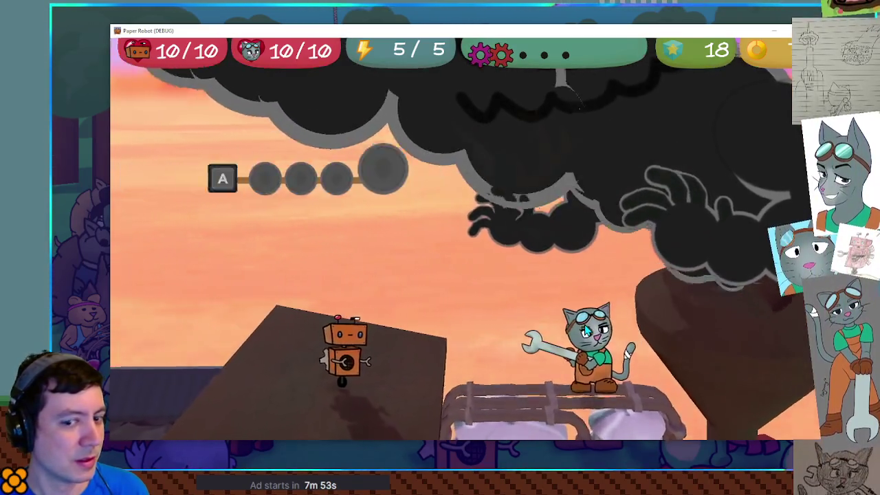
pyautogui.press('a')
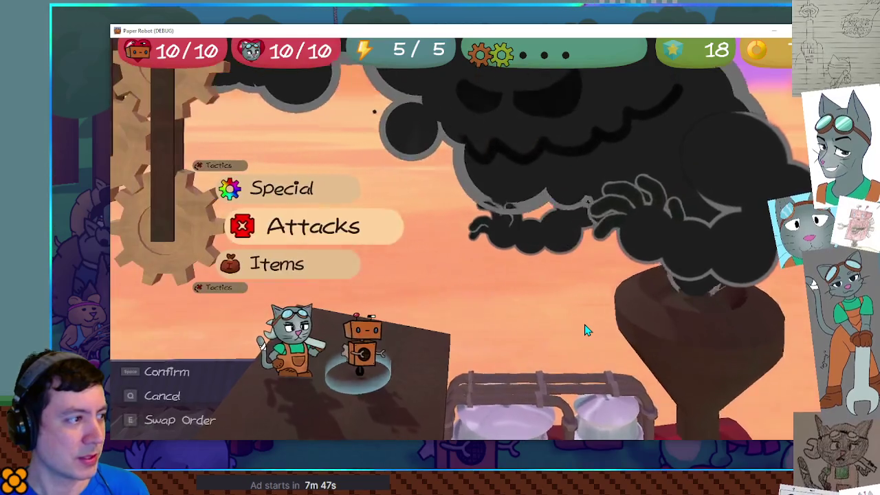
# Charge a second robot Gear Spin into the Train Boss, then send the cat in with Spanner
pyautogui.press('space')
pyautogui.press('space')
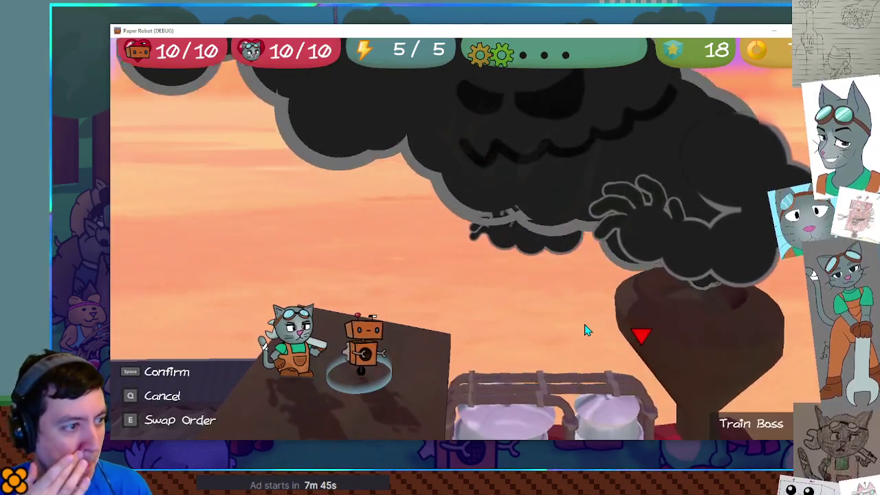
pyautogui.press('space')
pyautogui.press('space')
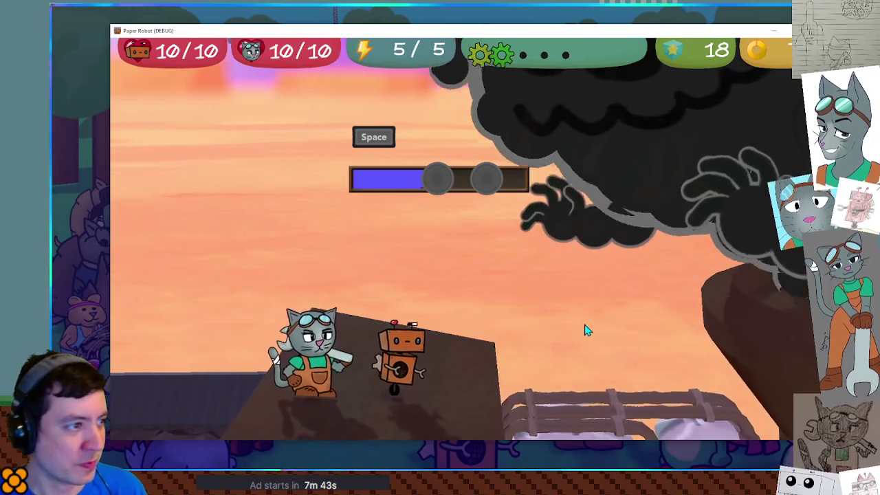
pyautogui.press('space')
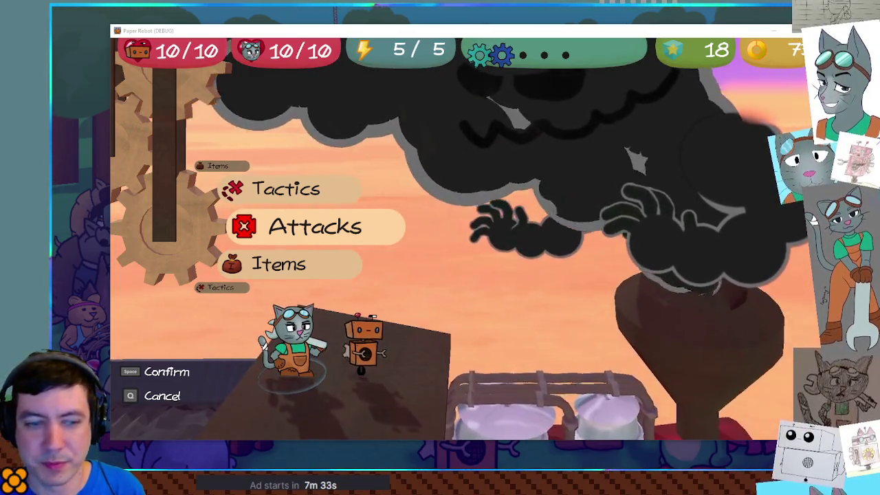
pyautogui.press('space')
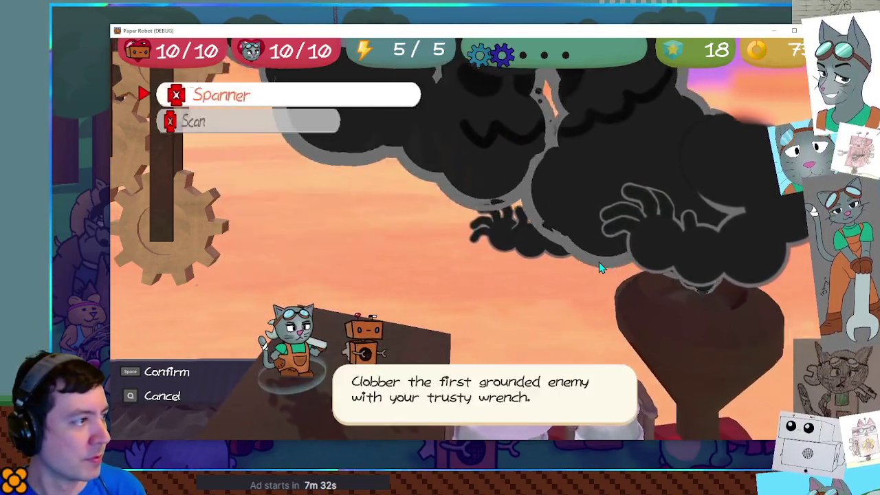
pyautogui.press('space')
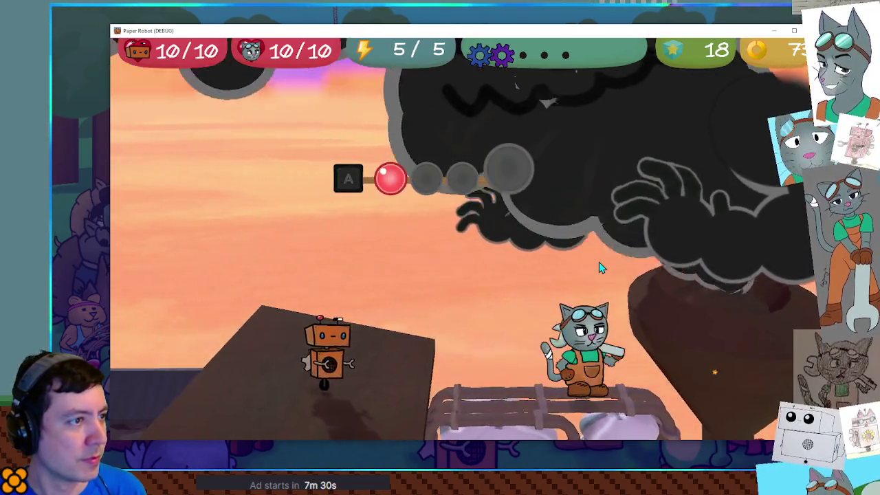